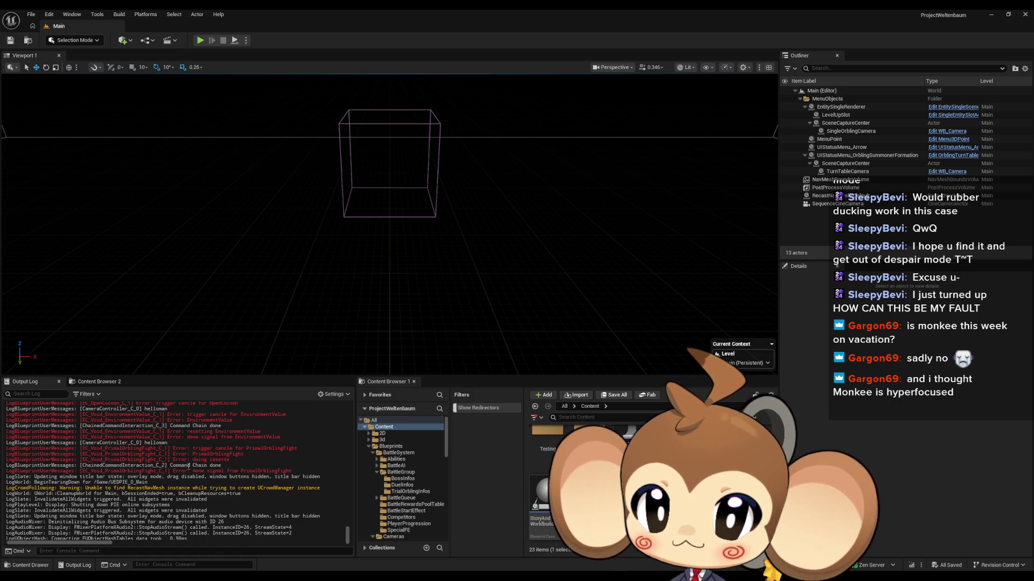
- Scroll up the play test's Output Log and highlight the 'Command Chain' log text
{"action": "scroll", "coordinate": [199, 428], "scroll_direction": "up", "scroll_amount": 2}
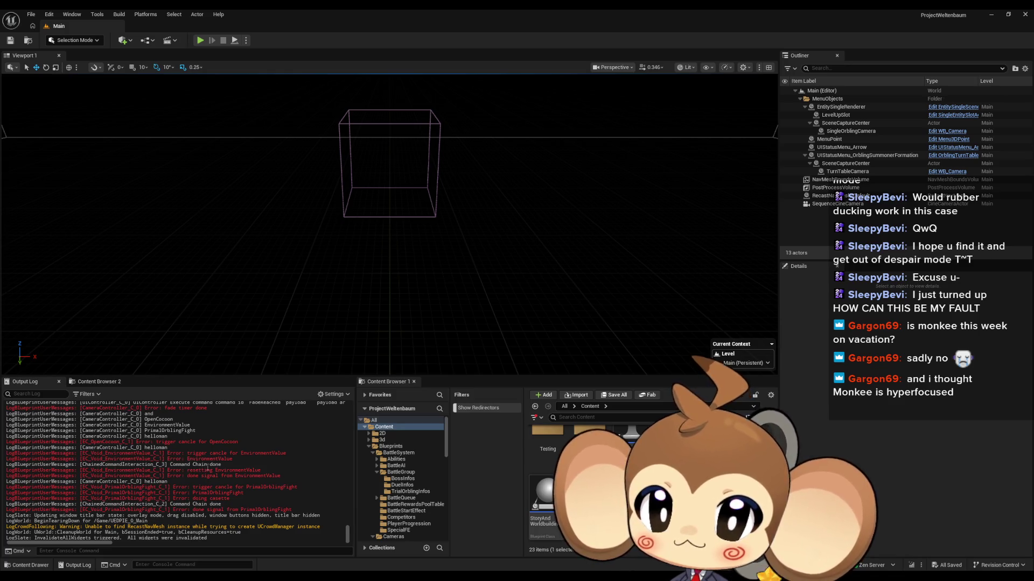
{"action": "left_click_drag", "start_coordinate": [175, 505], "coordinate": [213, 504]}
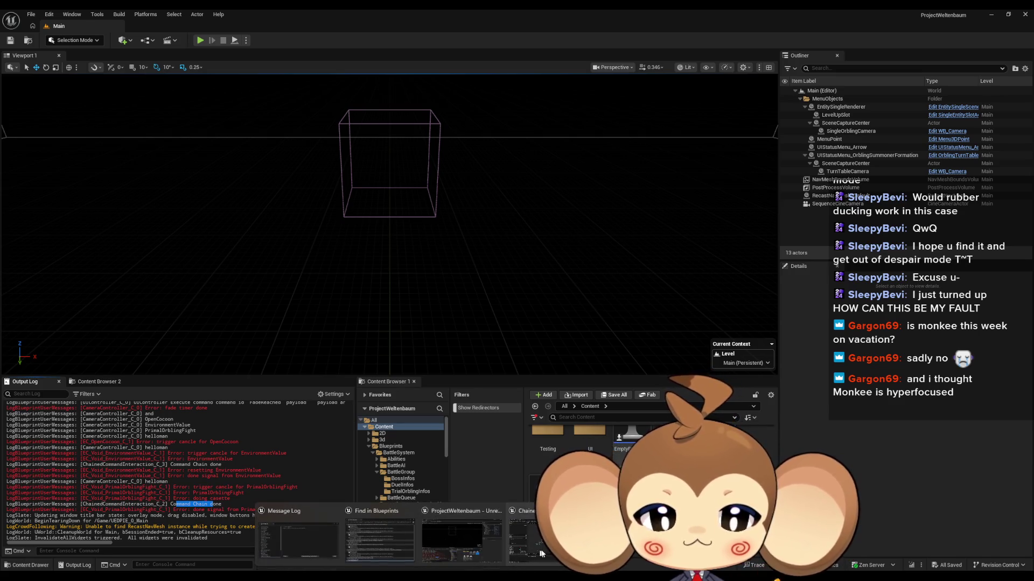
{"action": "scroll", "coordinate": [361, 284], "scroll_direction": "up", "scroll_amount": 3}
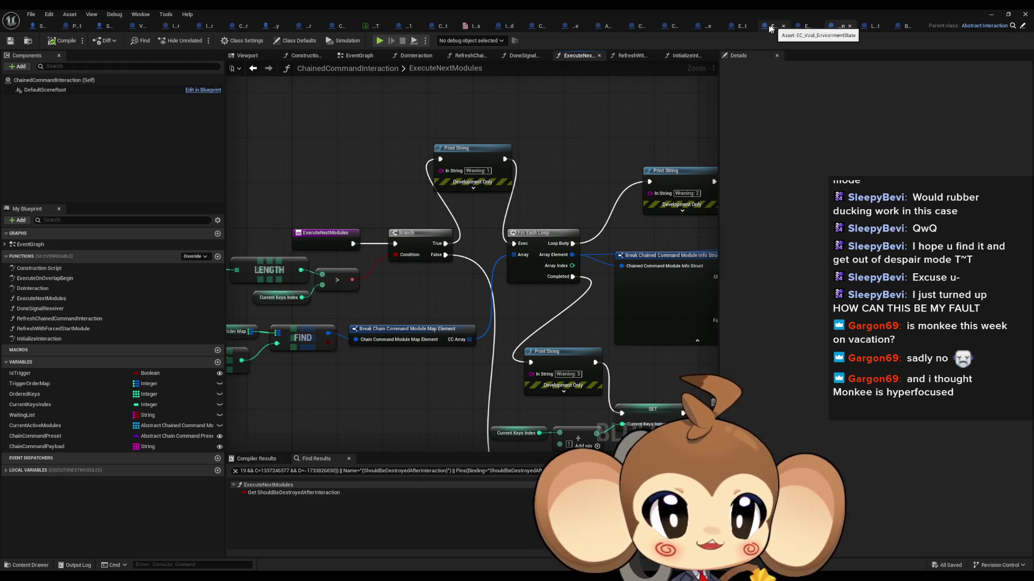
- Switch to EC_Void_PrimalOrblingFight and restore its editor to a smaller window over the level editor
{"action": "left_click", "coordinate": [739, 27]}
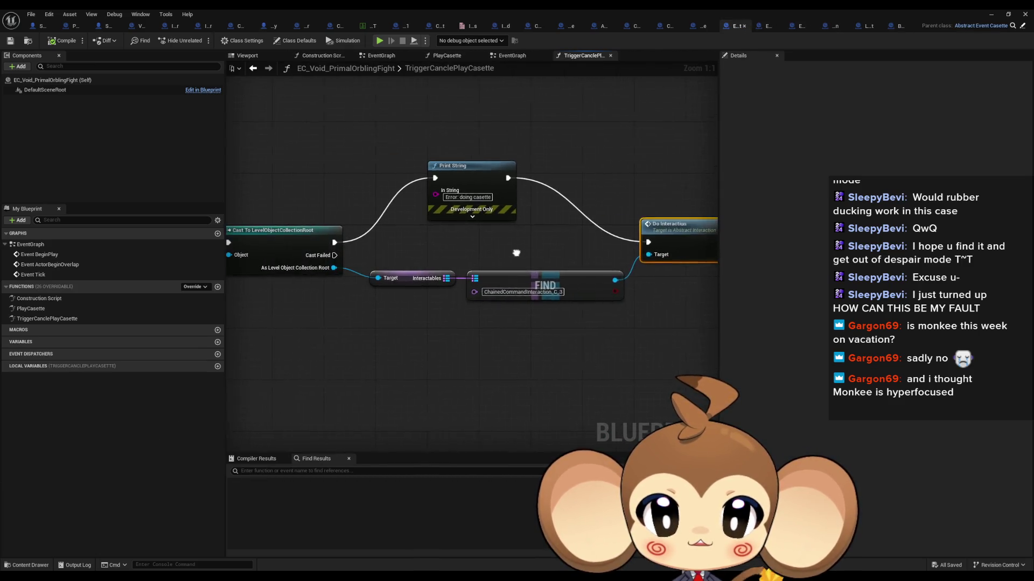
{"action": "double_click", "coordinate": [654, 9]}
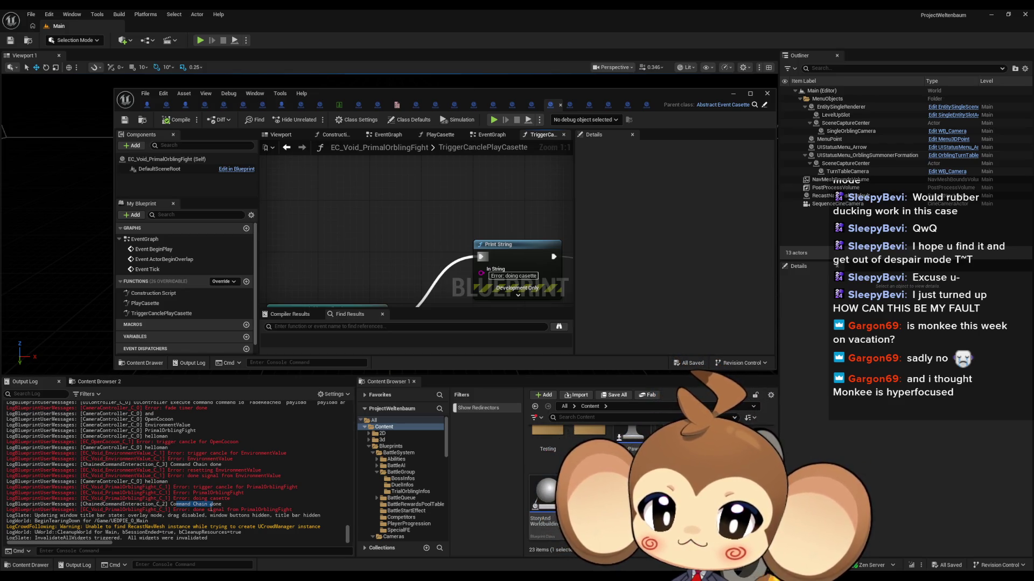
- Scroll the Output Log up to the command chain entries, then back down through the battle
{"action": "scroll", "coordinate": [226, 465], "scroll_direction": "up", "scroll_amount": 10}
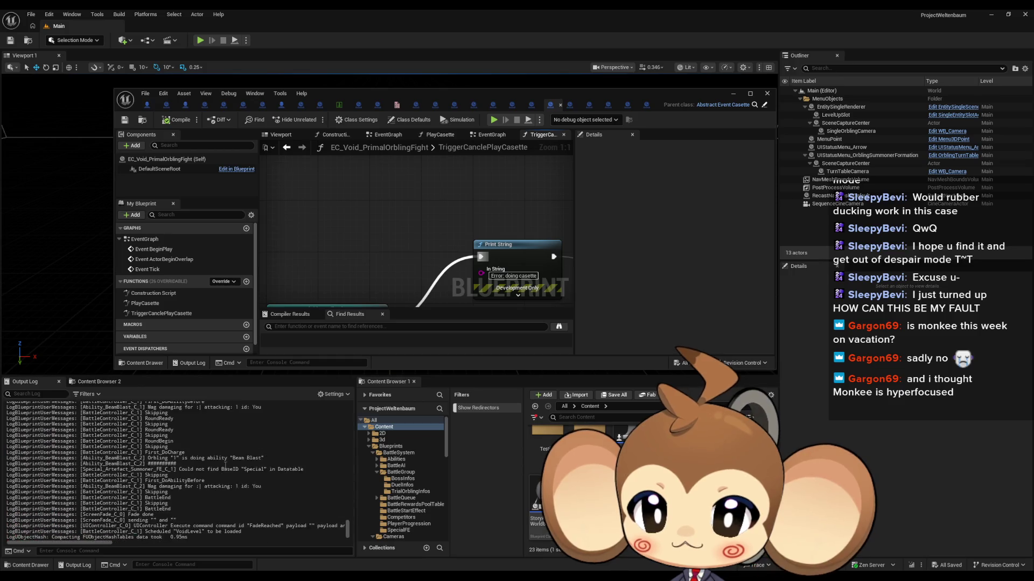
{"action": "scroll", "coordinate": [226, 465], "scroll_direction": "up", "scroll_amount": 10}
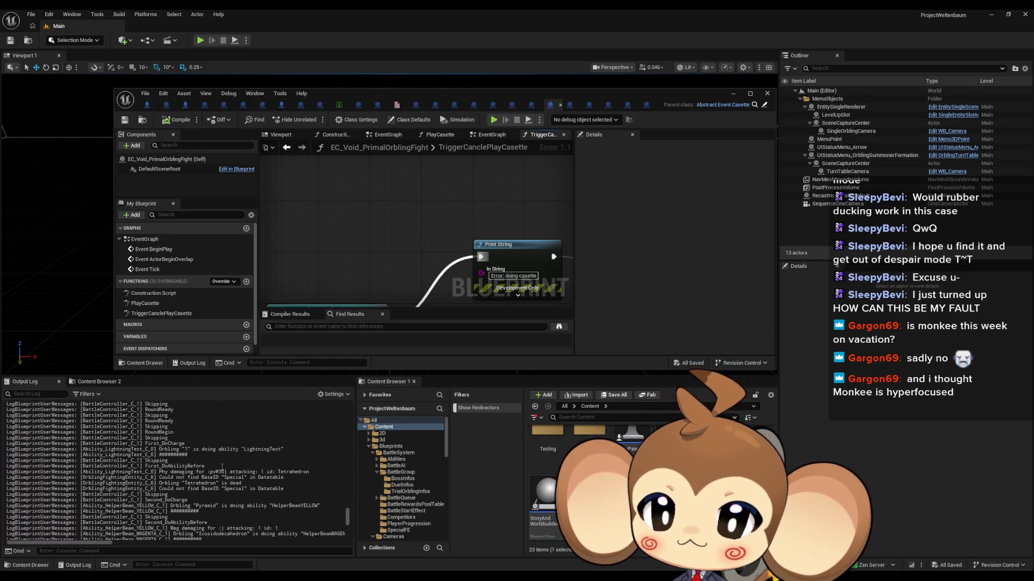
{"action": "scroll", "coordinate": [221, 470], "scroll_direction": "up", "scroll_amount": 6}
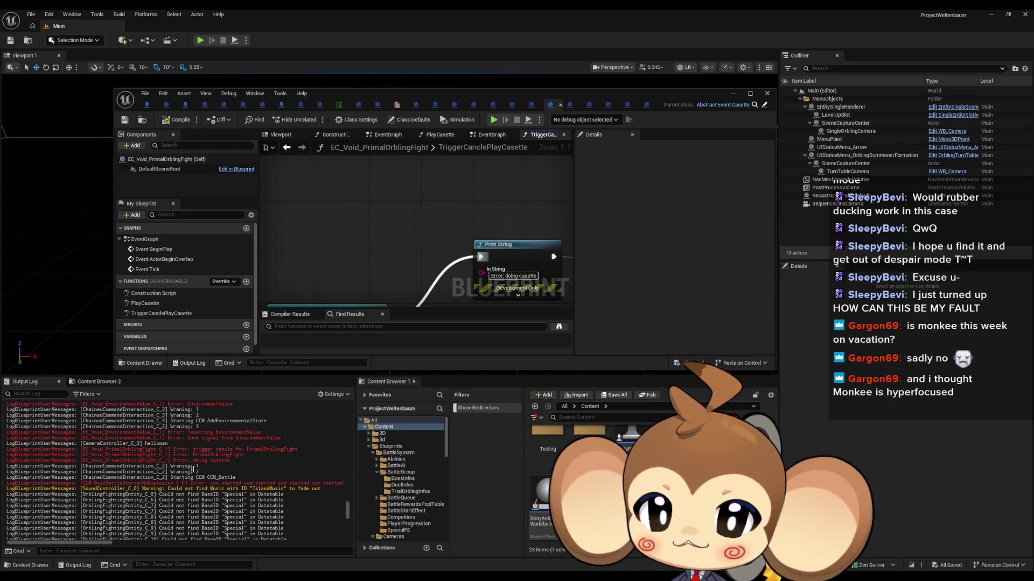
{"action": "scroll", "coordinate": [190, 472], "scroll_direction": "down", "scroll_amount": 4}
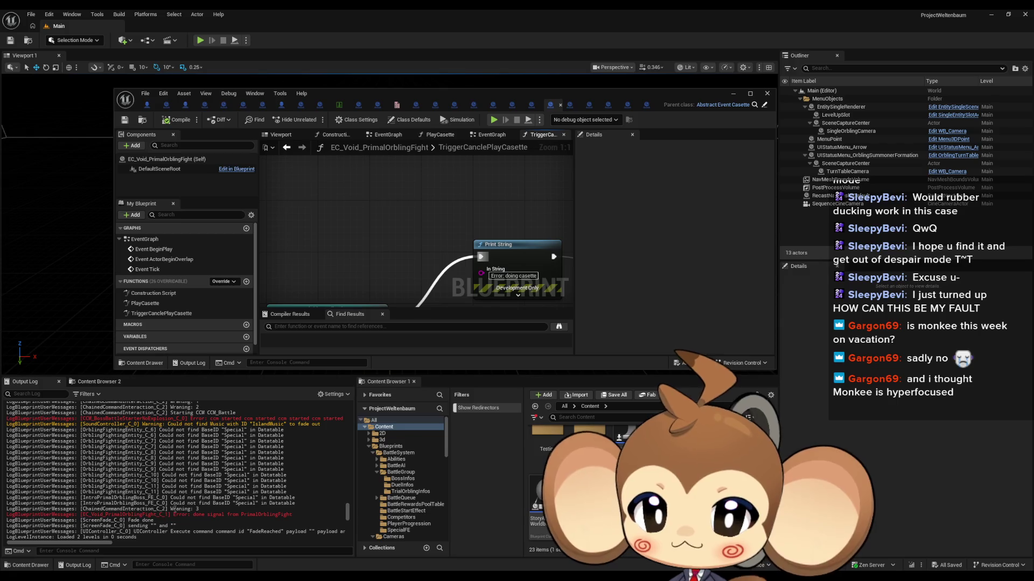
{"action": "scroll", "coordinate": [264, 509], "scroll_direction": "down", "scroll_amount": 10}
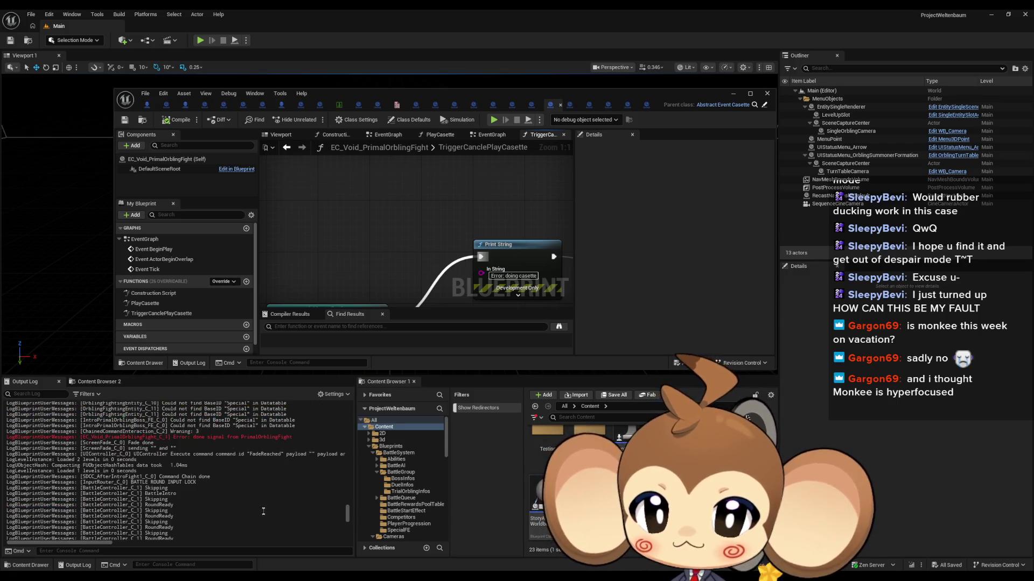
{"action": "scroll", "coordinate": [269, 511], "scroll_direction": "down", "scroll_amount": 10}
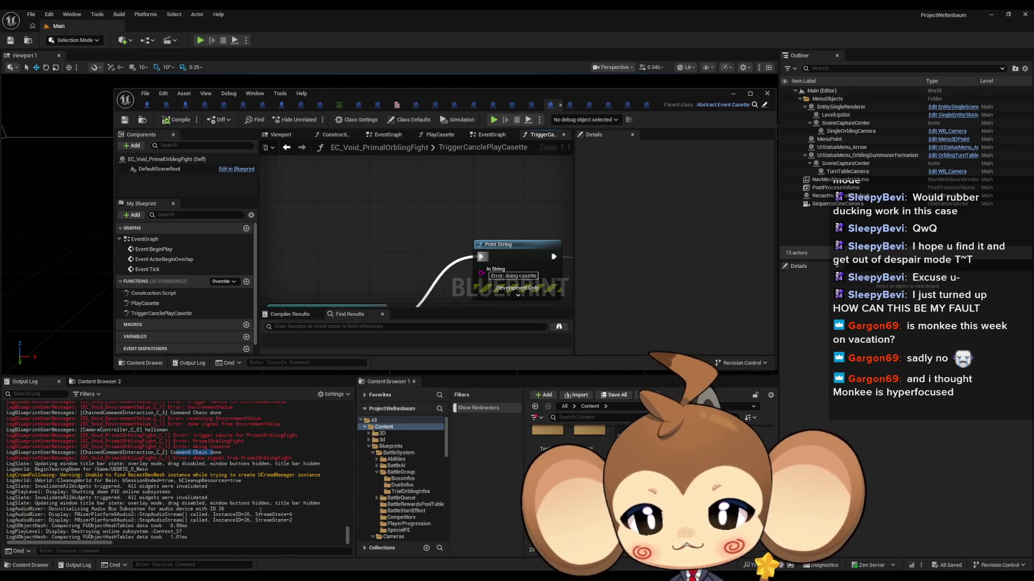
- Maximize the editor and check the Do Interaction and Casette Done Signal nodes, then return to ChainedCommandInteraction
{"action": "double_click", "coordinate": [425, 93]}
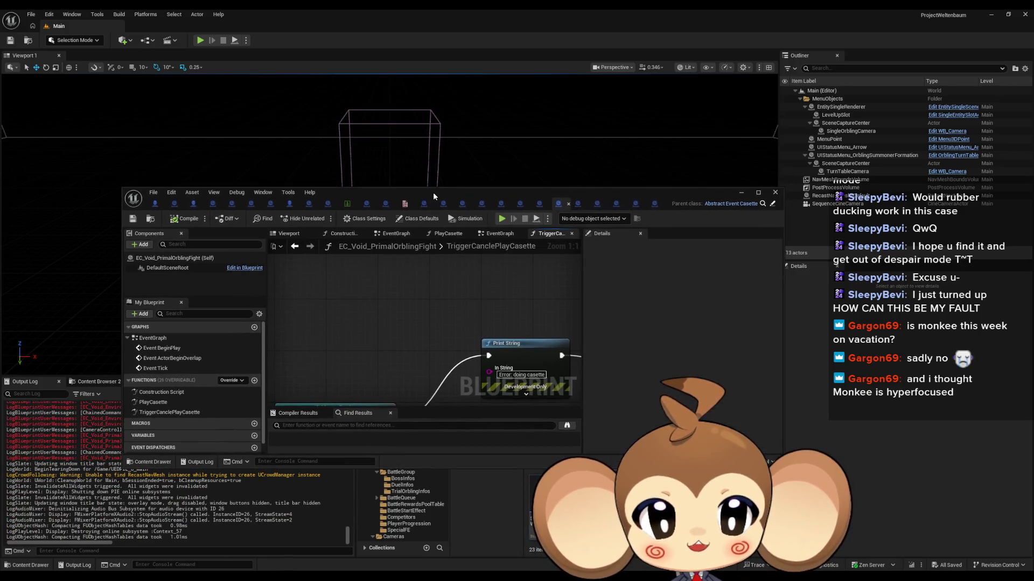
{"action": "scroll", "coordinate": [436, 269], "scroll_direction": "down", "scroll_amount": 5}
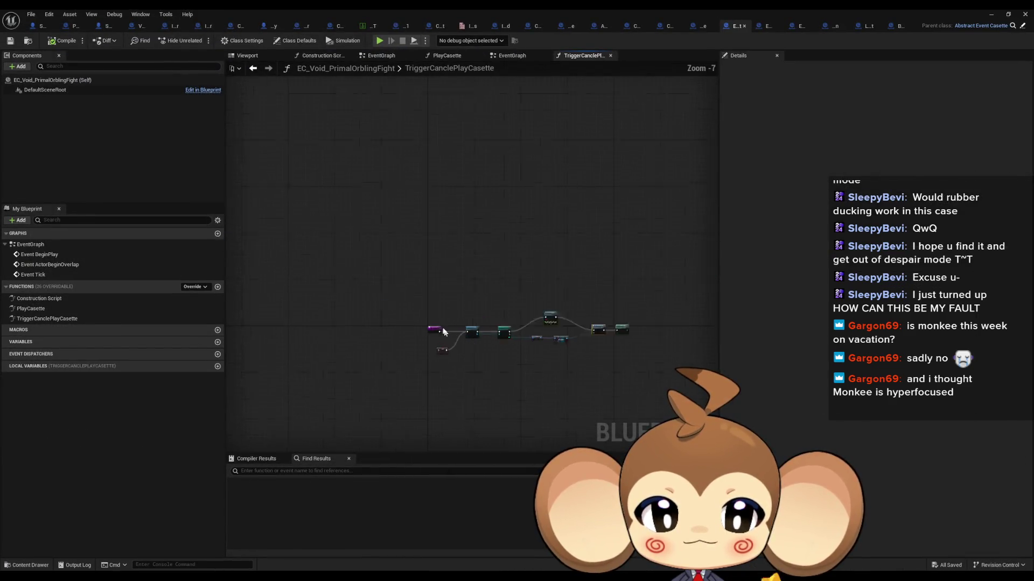
{"action": "scroll", "coordinate": [447, 340], "scroll_direction": "up", "scroll_amount": 5}
{"action": "left_click_drag", "start_coordinate": [447, 341], "coordinate": [361, 289]}
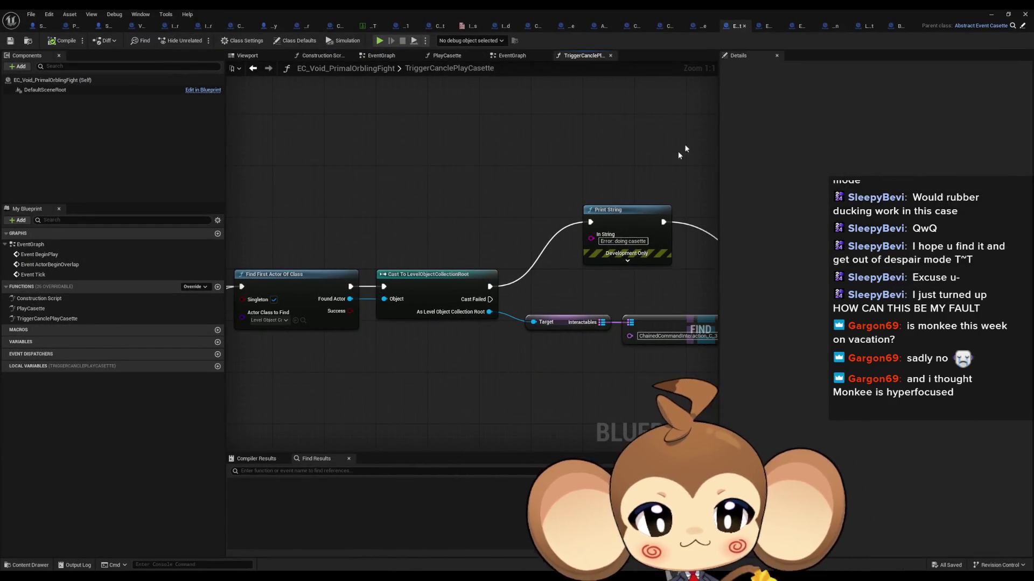
{"action": "left_click_drag", "start_coordinate": [603, 209], "coordinate": [310, 202]}
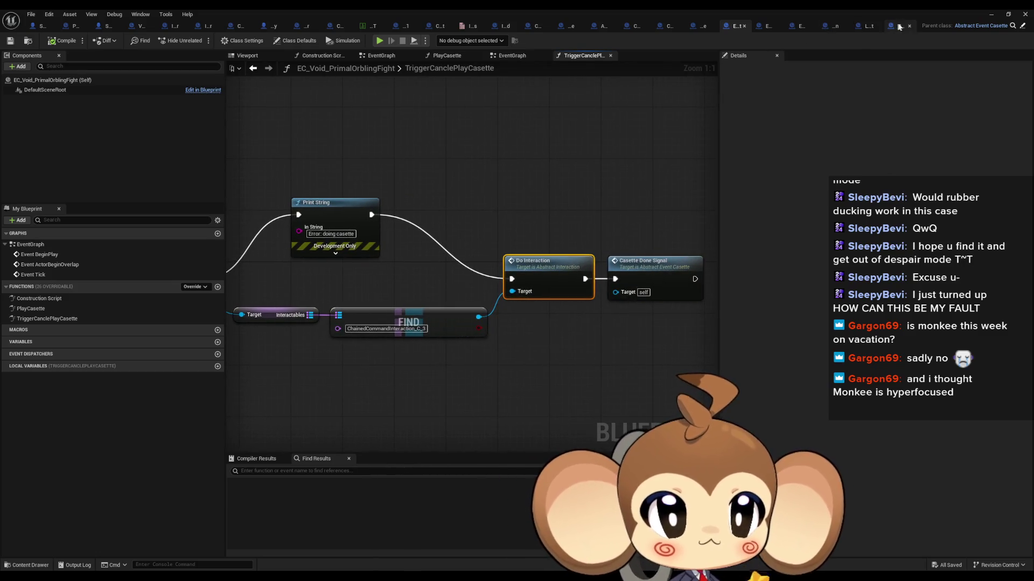
{"action": "left_click", "coordinate": [835, 28]}
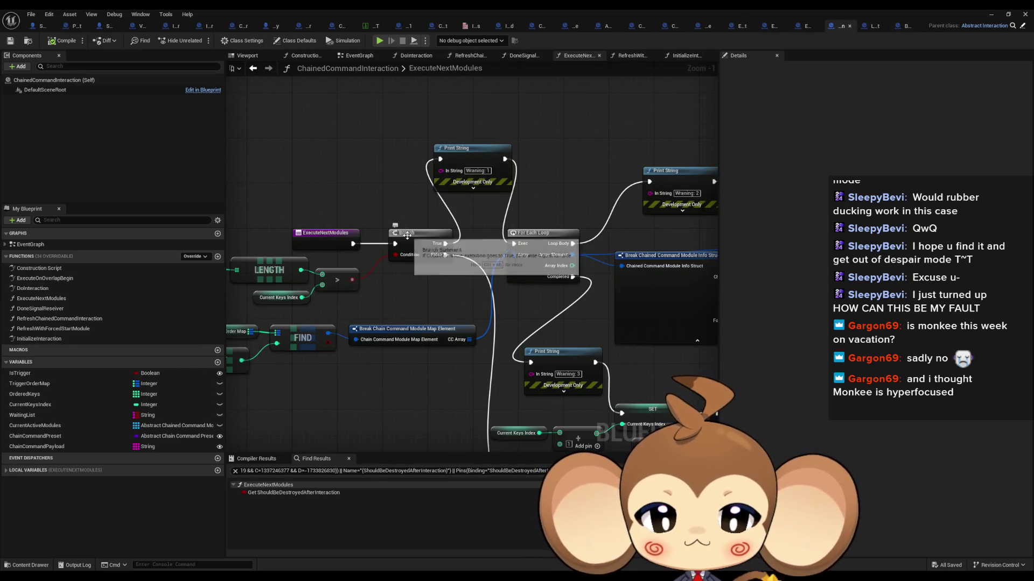
- Pan ExecuteNextModules to the Refresh Chained Command Interaction call, Destroy Actor, For Each Loop and Branch nodes
{"action": "left_click_drag", "start_coordinate": [403, 233], "coordinate": [503, 235]}
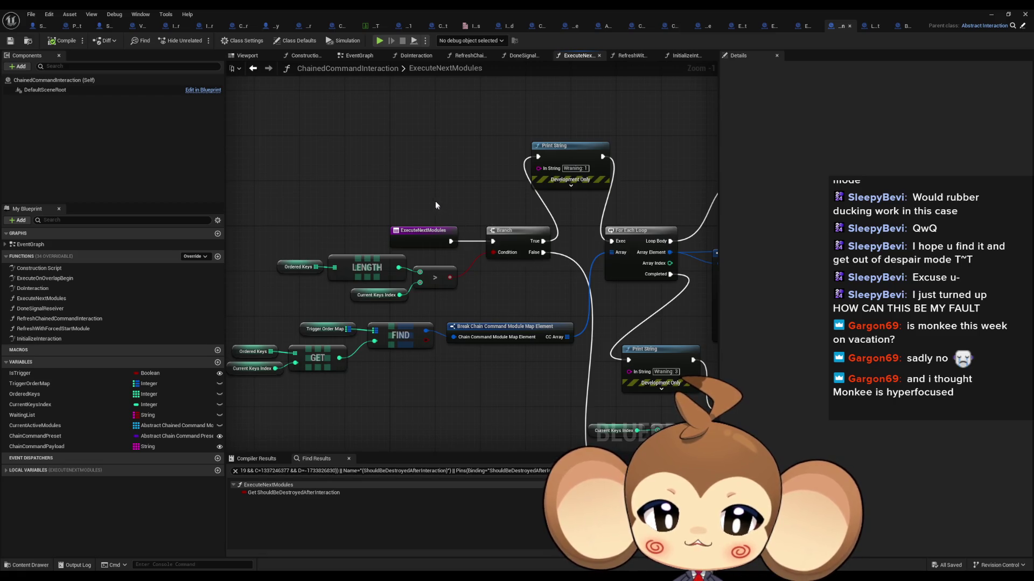
{"action": "left_click_drag", "start_coordinate": [423, 192], "coordinate": [255, 3]}
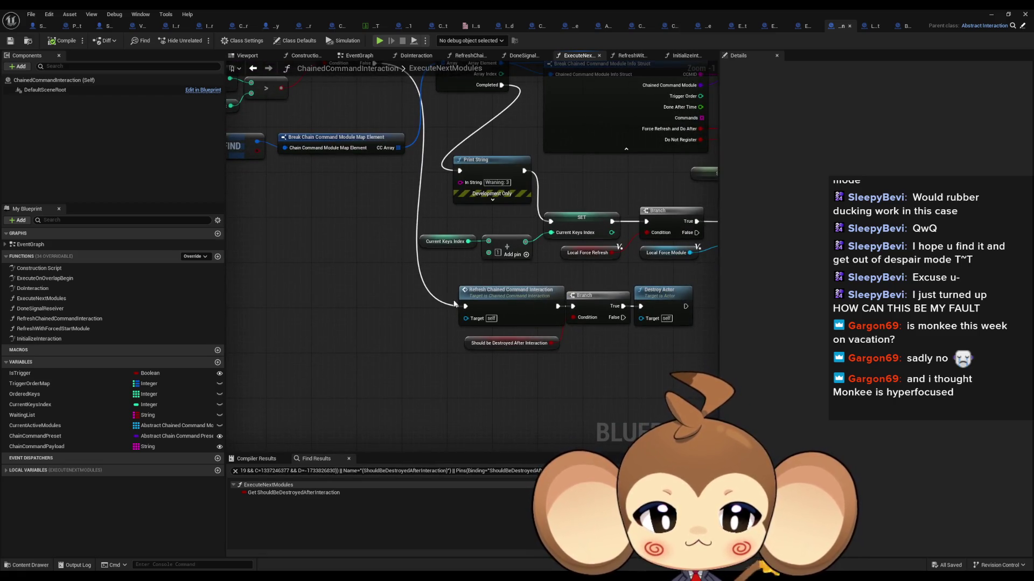
{"action": "left_click", "coordinate": [499, 300]}
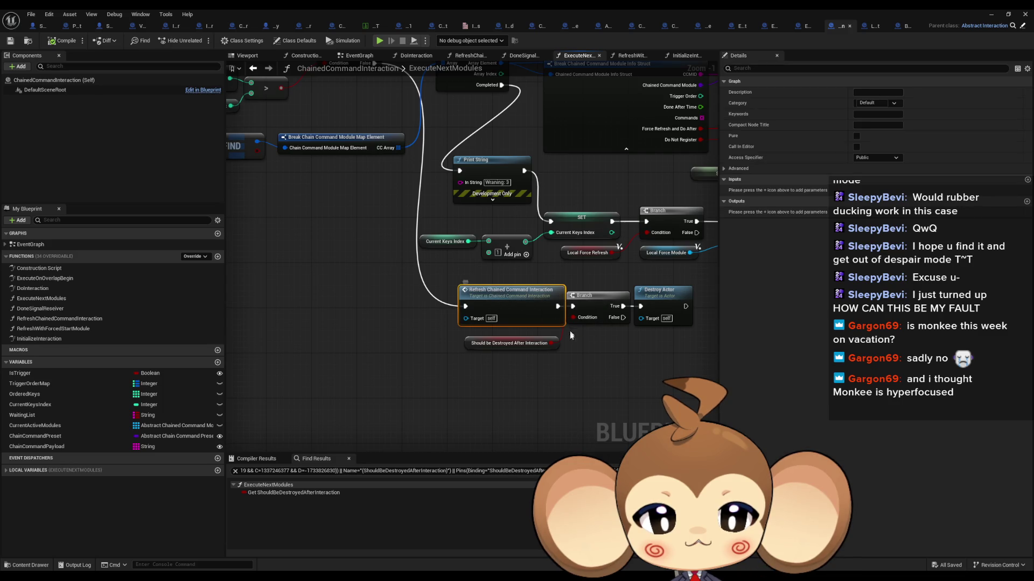
{"action": "mouse_move", "coordinate": [514, 302]}
{"action": "left_mouse_down"}
{"action": "mouse_move", "coordinate": [512, 401]}
{"action": "mouse_move", "coordinate": [465, 362]}
{"action": "mouse_move", "coordinate": [465, 341]}
{"action": "left_mouse_up"}
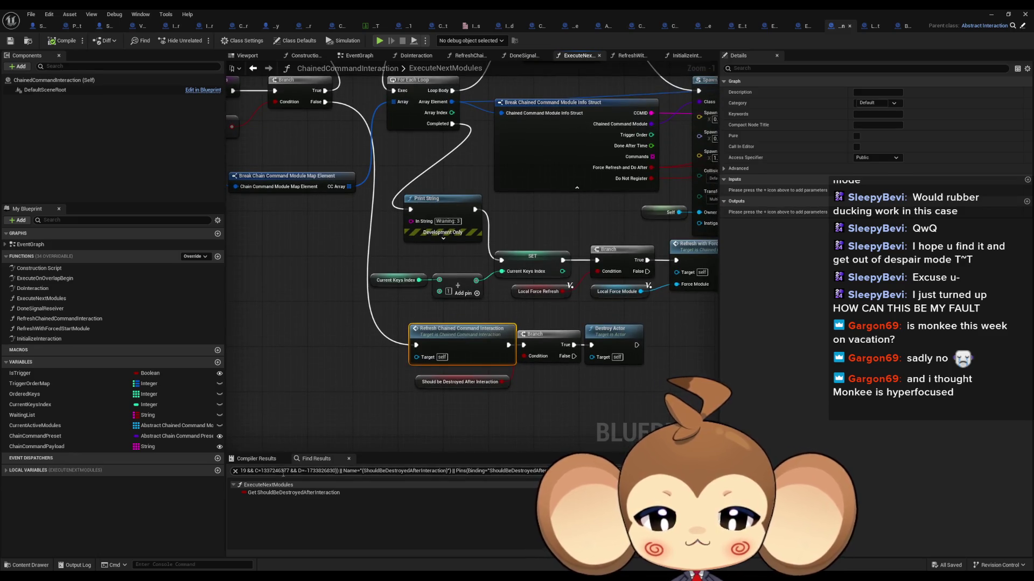
{"action": "left_click", "coordinate": [324, 469]}
- Search the Blueprint for 'ccm done' after clearing the mistyped 'chaingcommand' query
{"action": "type", "text": "ch"}
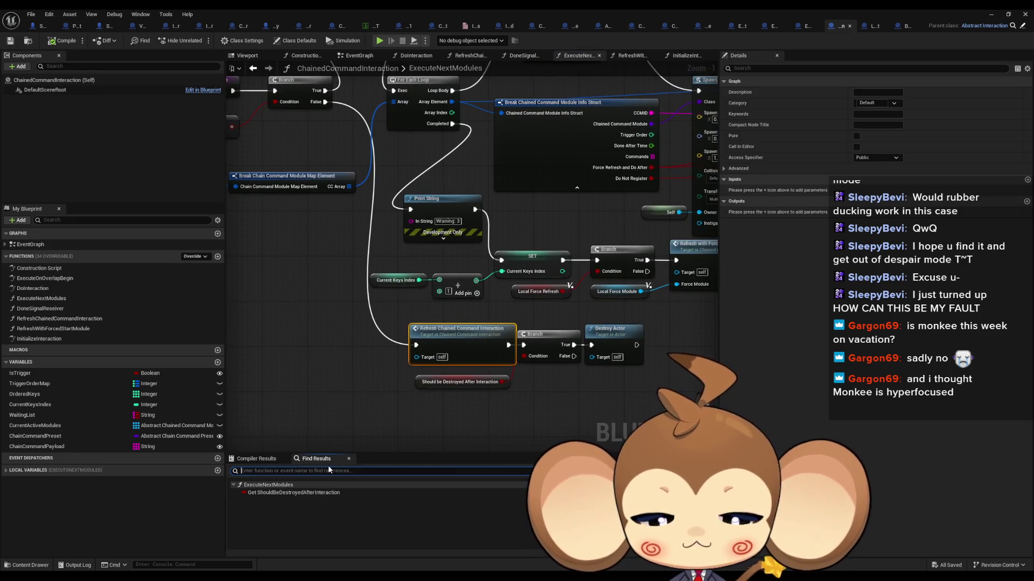
{"action": "type", "text": "aingcommand"}
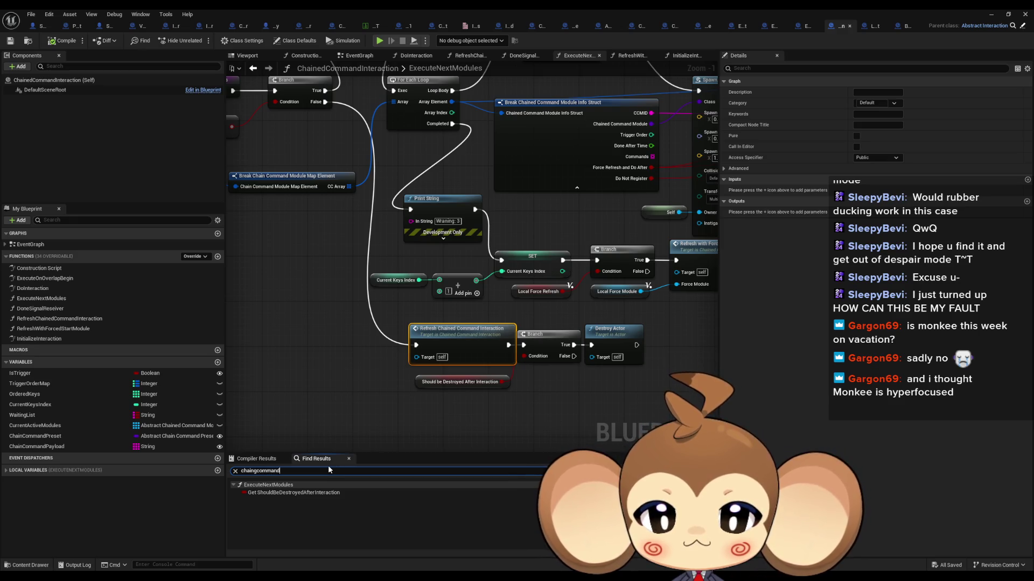
{"action": "key", "text": "ctrl+a"}
{"action": "key", "text": "BackSpace"}
{"action": "type", "text": "ccm done"}
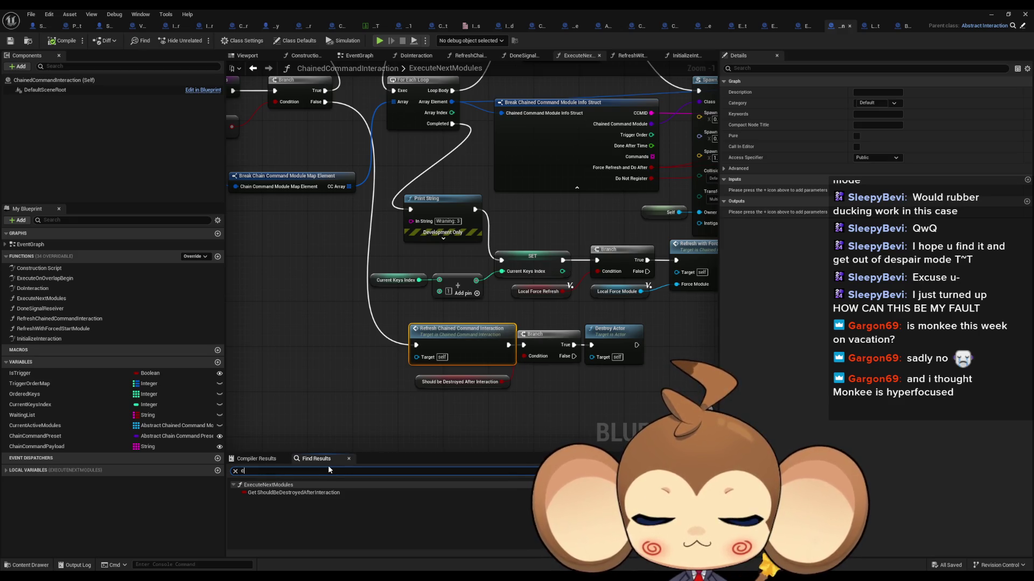
{"action": "key", "text": "Return"}
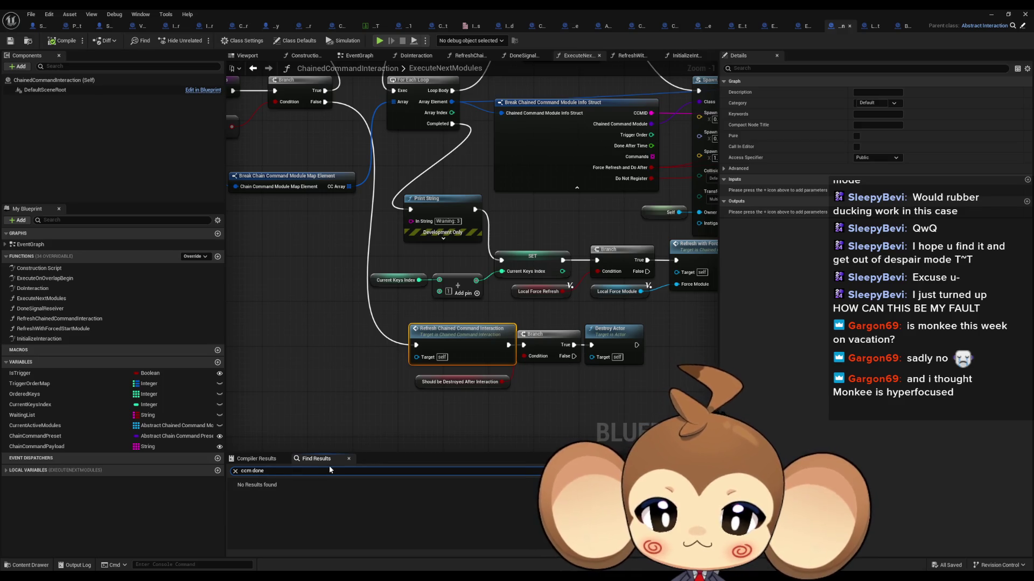
- Search the Blueprint for 'chain command done' and maximize the editor again
{"action": "double_click", "coordinate": [309, 9]}
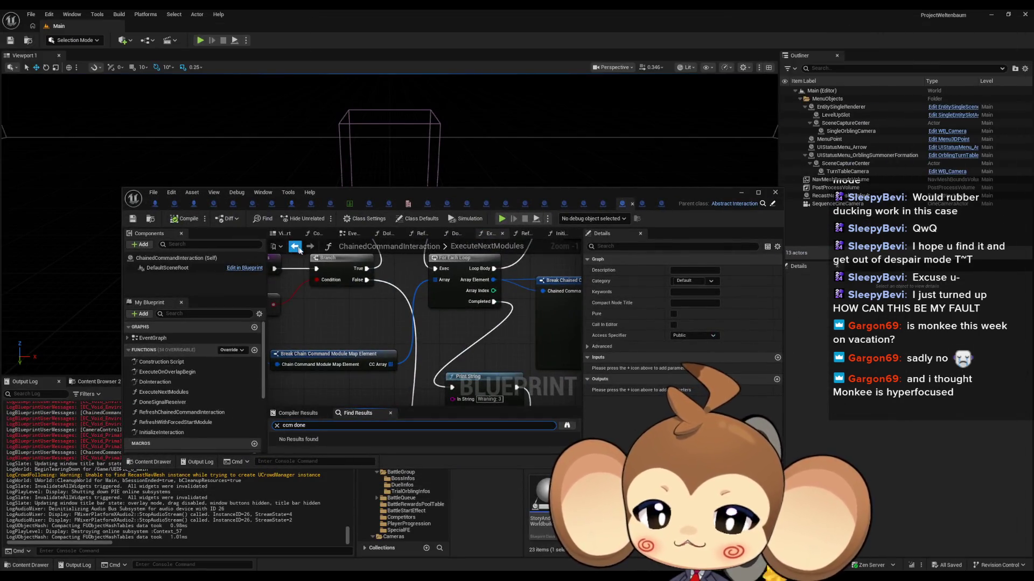
{"action": "left_click_drag", "start_coordinate": [340, 193], "coordinate": [357, 115]}
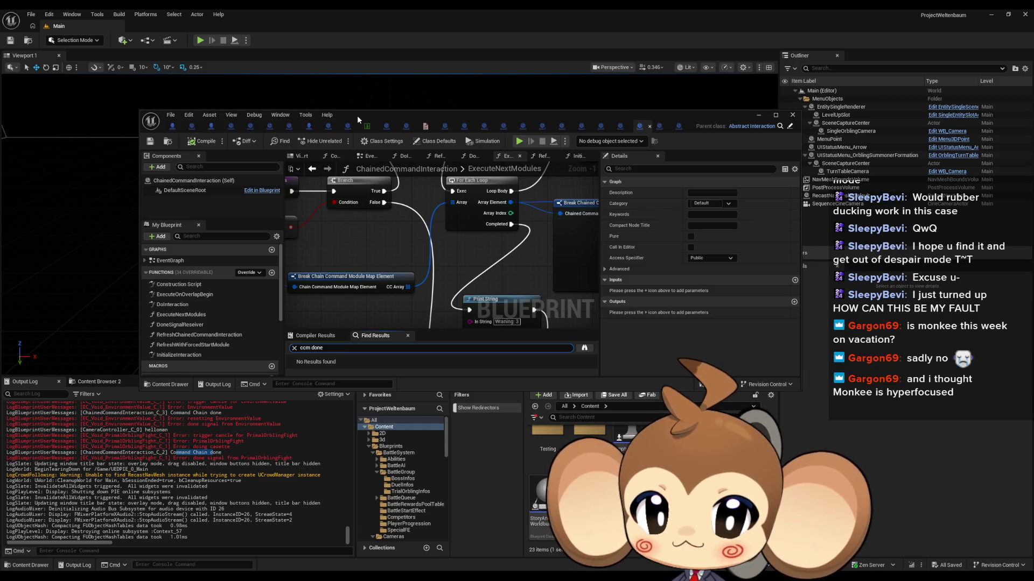
{"action": "left_click", "coordinate": [338, 349]}
{"action": "type", "text": "chain command done"}
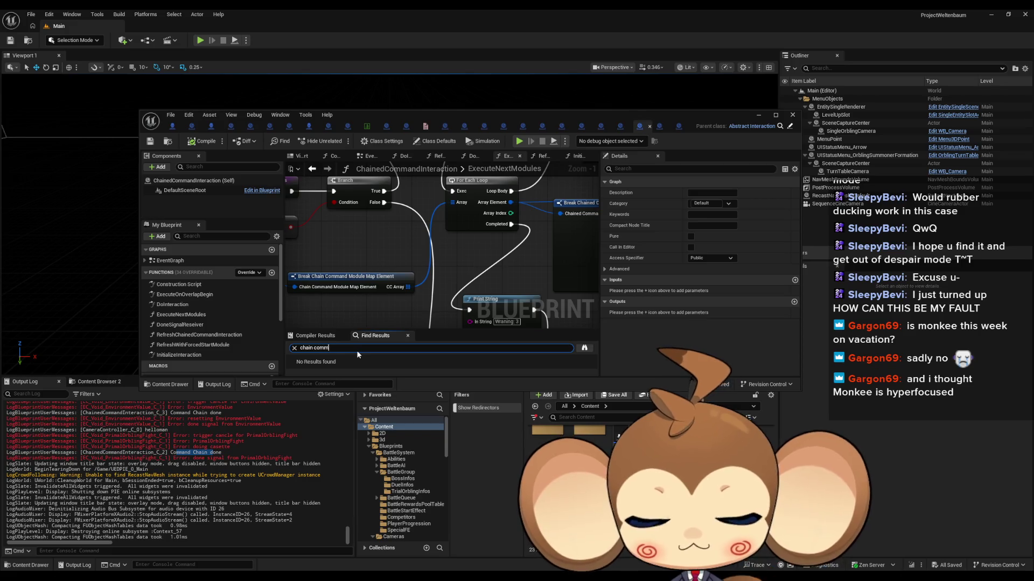
{"action": "key", "text": "Return"}
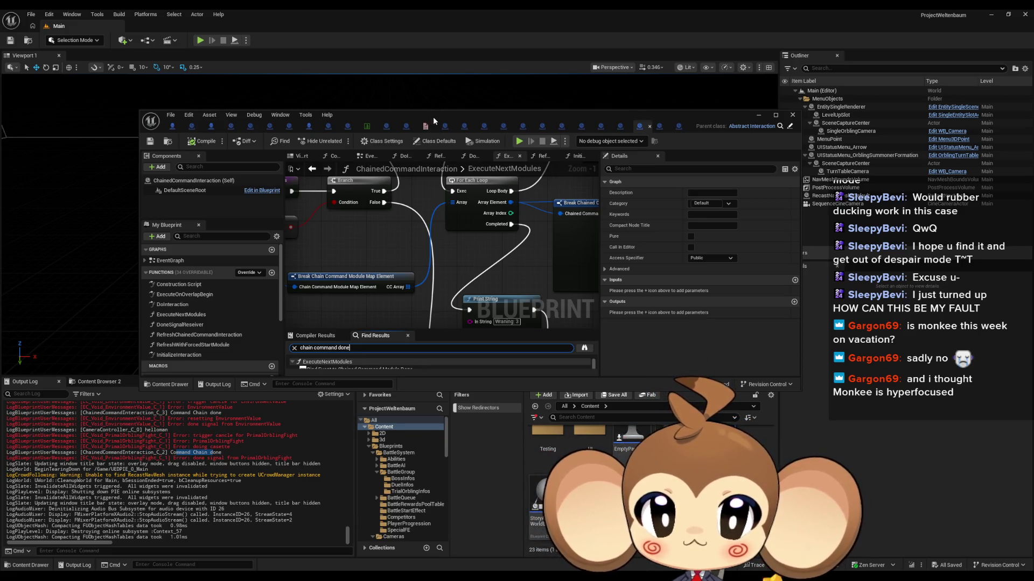
{"action": "double_click", "coordinate": [434, 113]}
- Follow the Command Chain done print result into RefreshChainedCommandInteraction, then navigate back to ExecuteNextModules
{"action": "scroll", "coordinate": [296, 503], "scroll_direction": "down", "scroll_amount": 2}
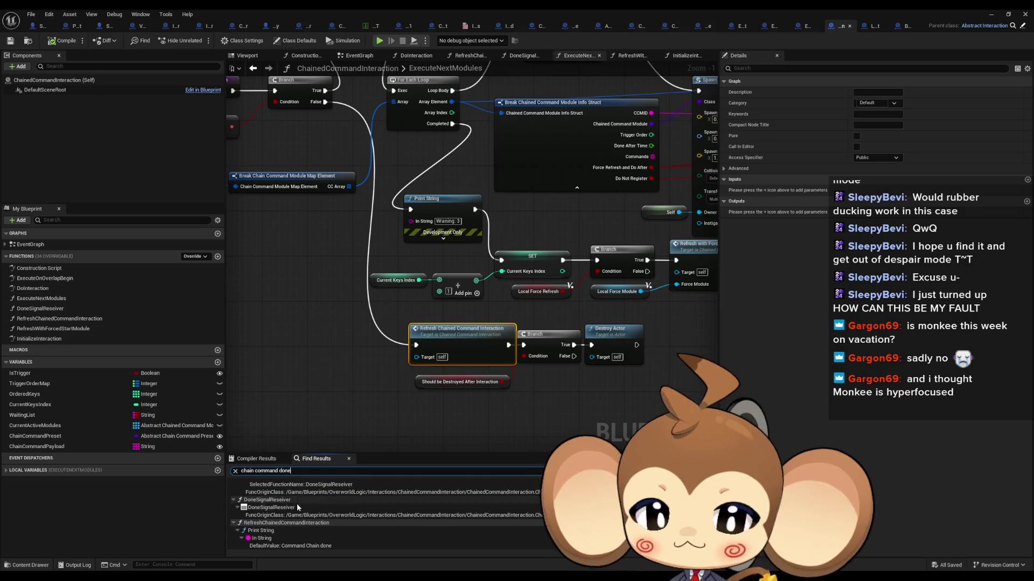
{"action": "left_click", "coordinate": [273, 535]}
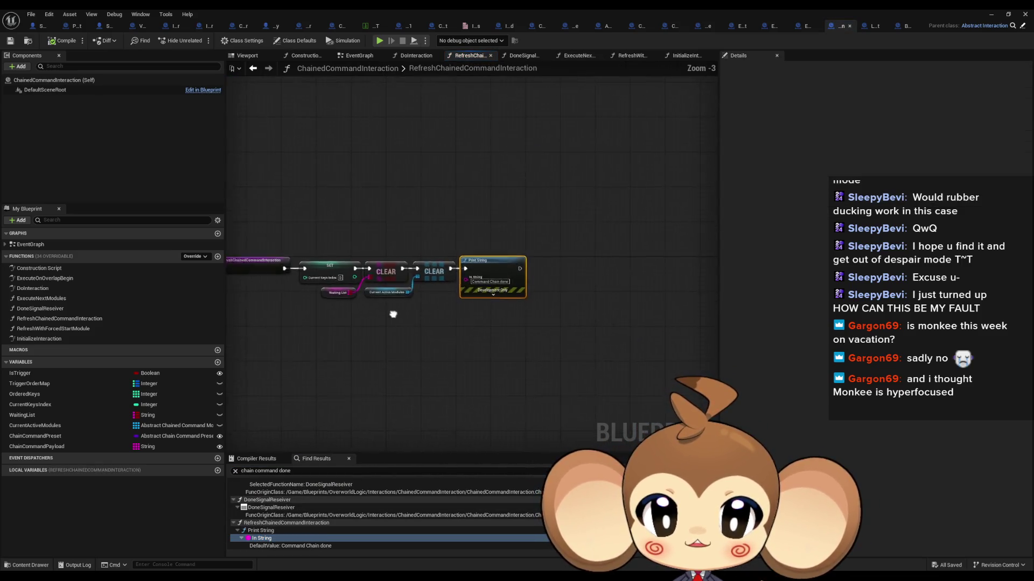
{"action": "left_click", "coordinate": [431, 273]}
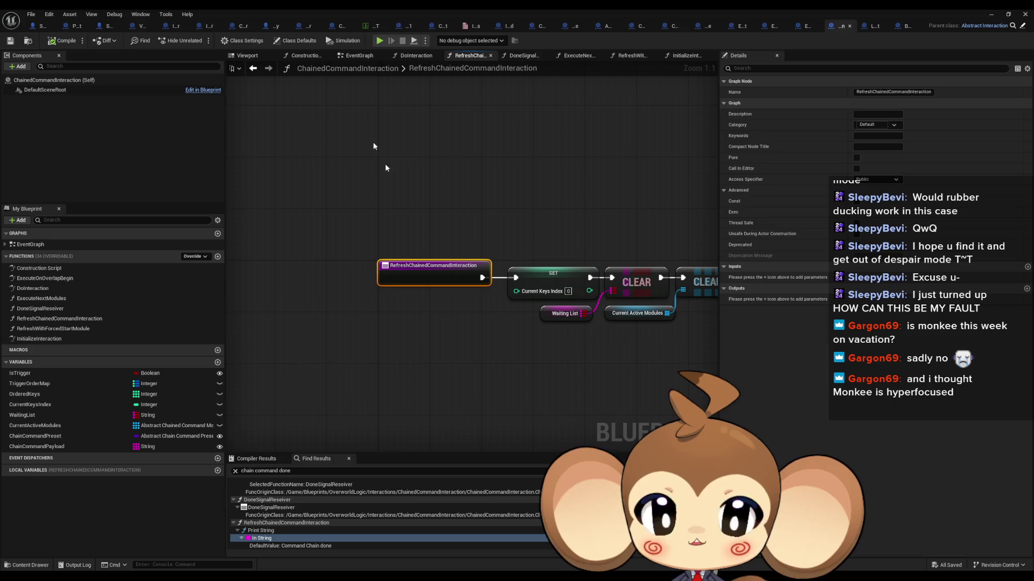
{"action": "left_click", "coordinate": [253, 68]}
{"action": "left_click", "coordinate": [253, 68]}
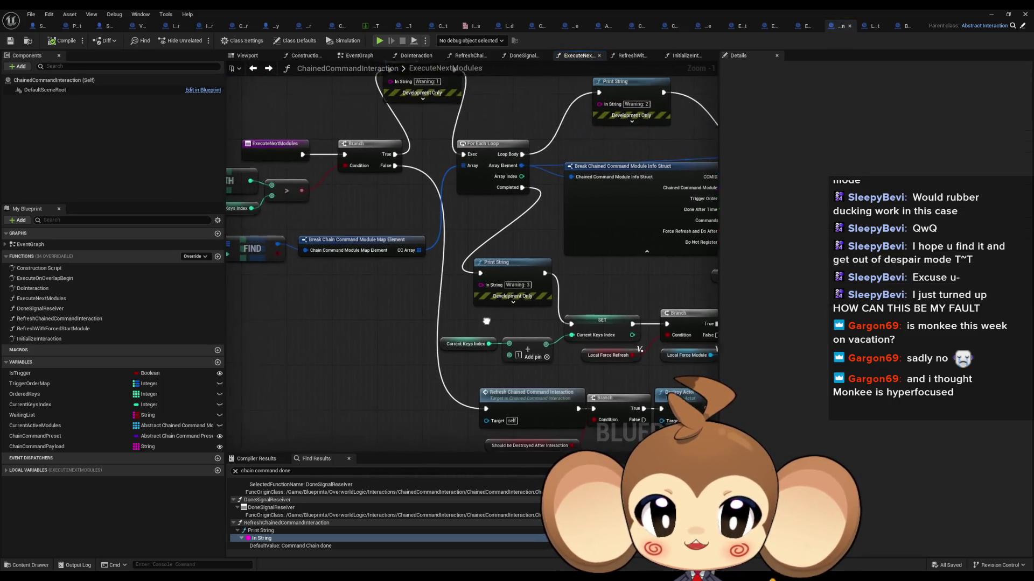
{"action": "left_click_drag", "start_coordinate": [318, 221], "coordinate": [461, 273]}
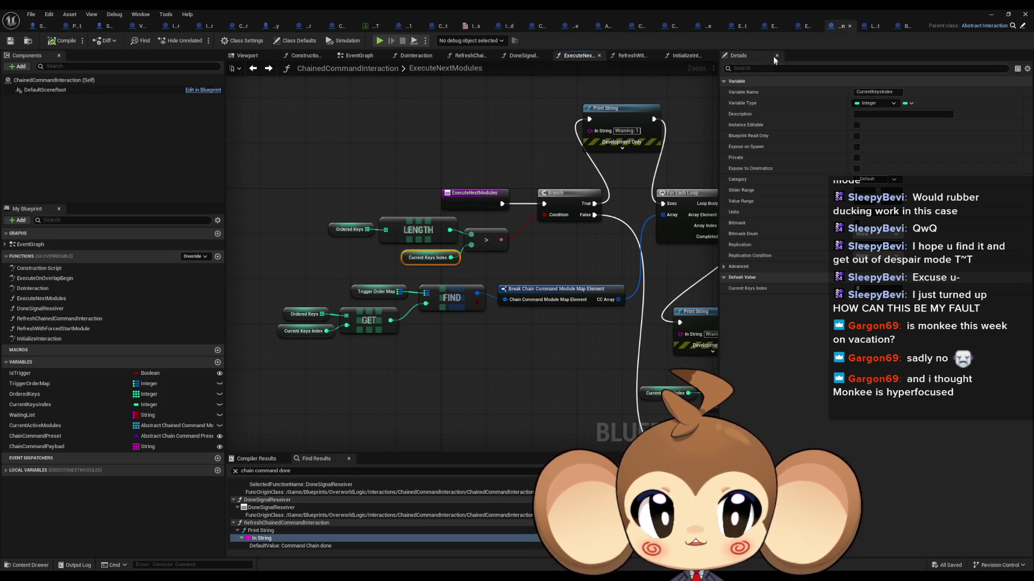
- Find all references to OrderedKeys by name (All) from the Ordered Keys getter node
{"action": "left_click_drag", "start_coordinate": [571, 146], "coordinate": [490, 195]}
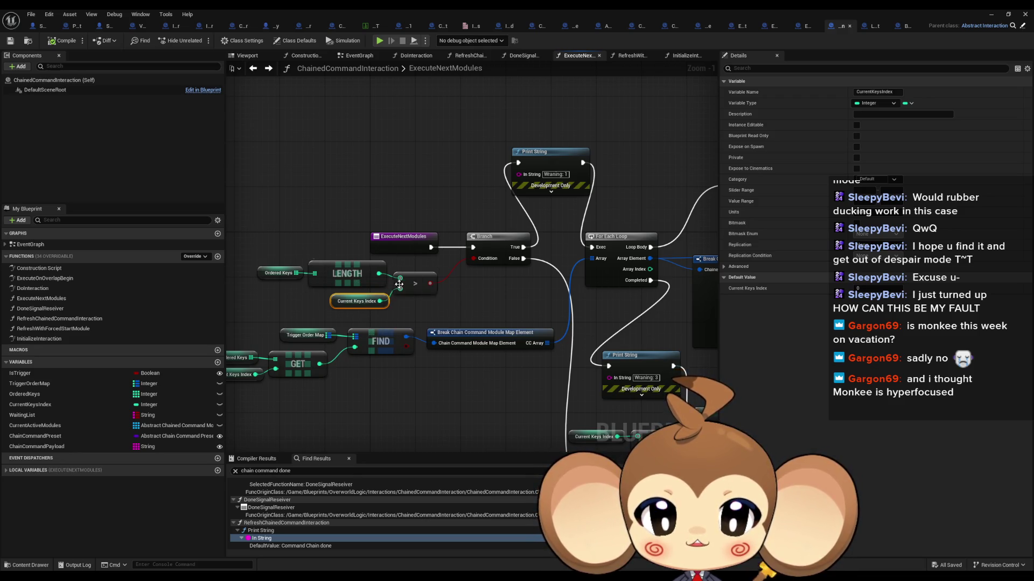
{"action": "left_click_drag", "start_coordinate": [403, 290], "coordinate": [456, 297]}
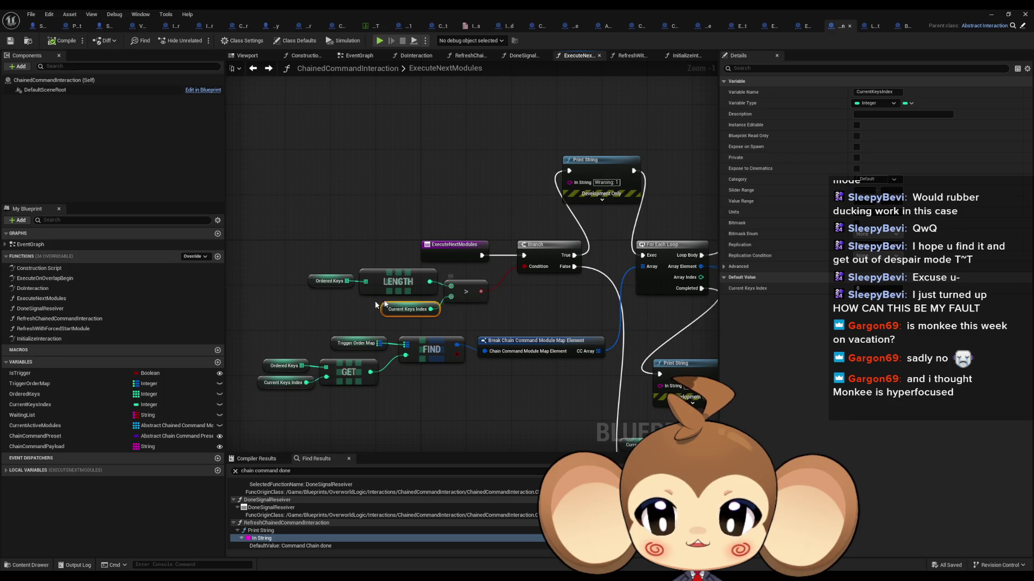
{"action": "left_click", "coordinate": [314, 287]}
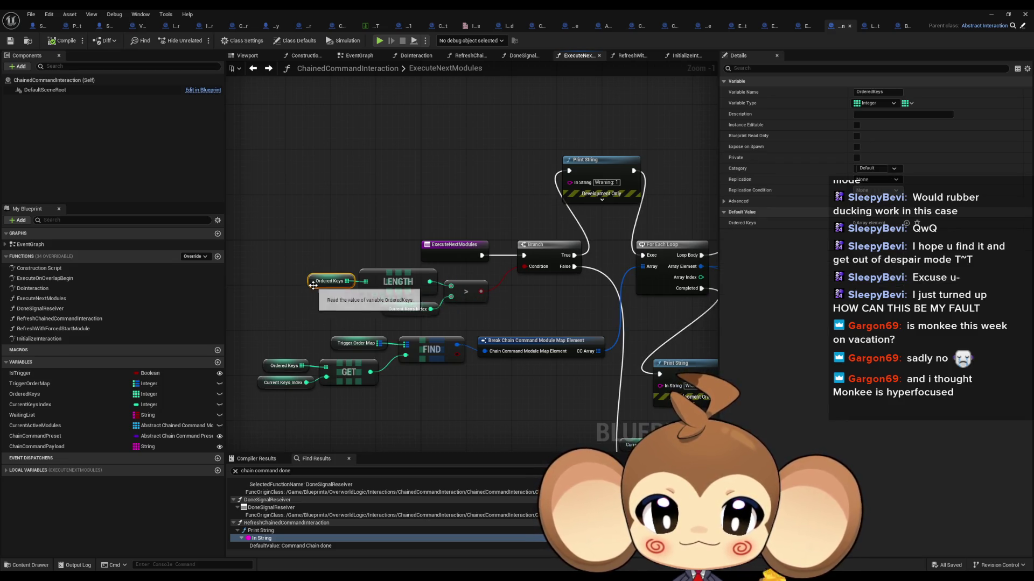
{"action": "right_click", "coordinate": [312, 285]}
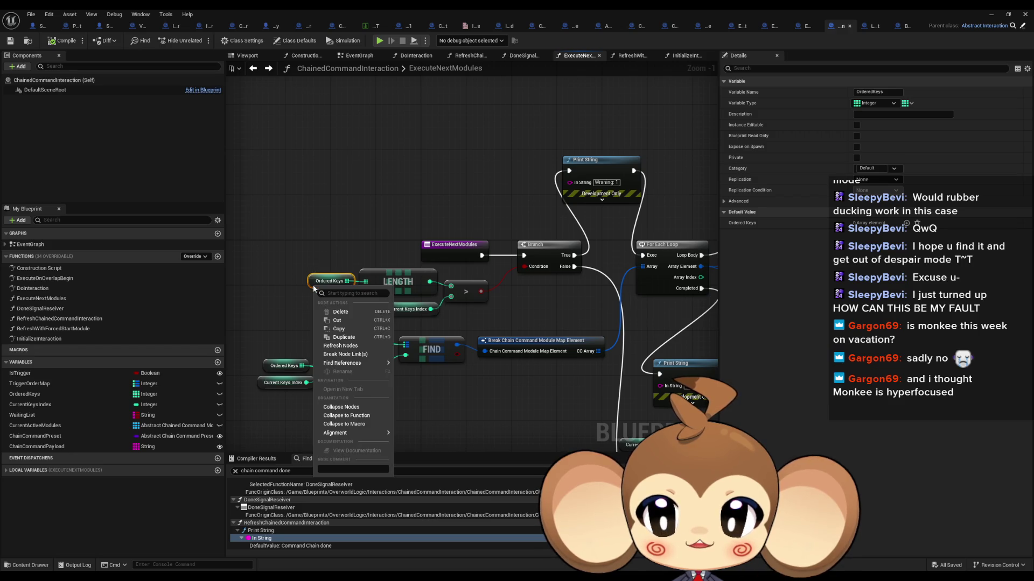
{"action": "mouse_move", "coordinate": [366, 363]}
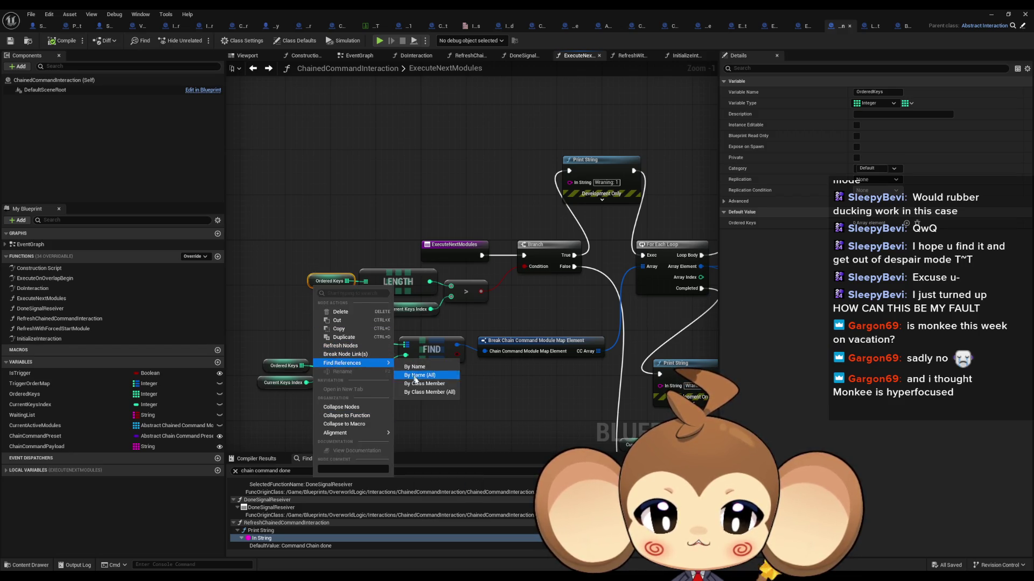
{"action": "left_click", "coordinate": [415, 376]}
- Step through each OrderedKeys reference in ExecuteNextModules and InitializeInteraction, ending on the Current Keys Index getter
{"action": "left_click", "coordinate": [268, 492]}
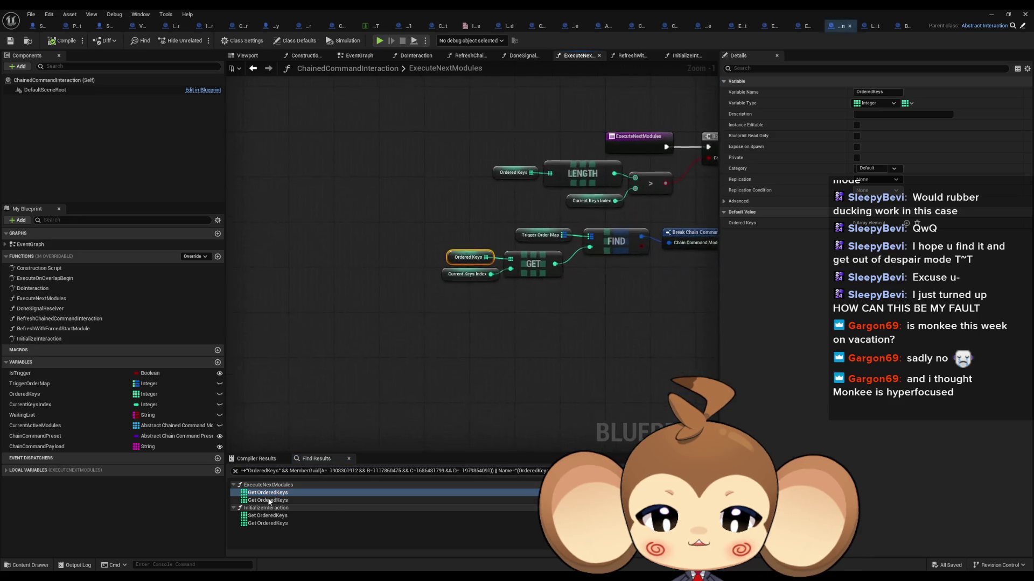
{"action": "left_click", "coordinate": [269, 501]}
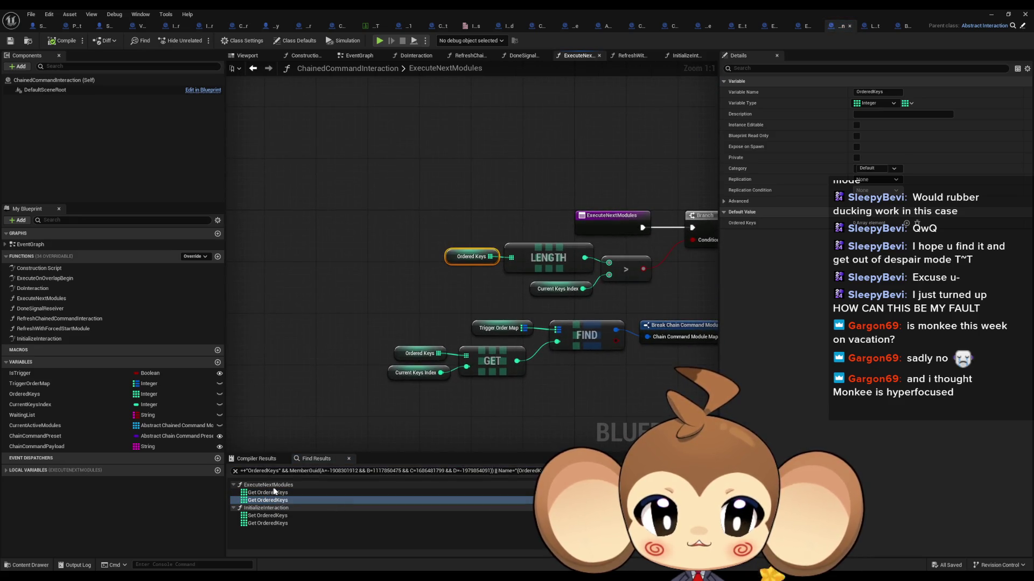
{"action": "left_click", "coordinate": [259, 516]}
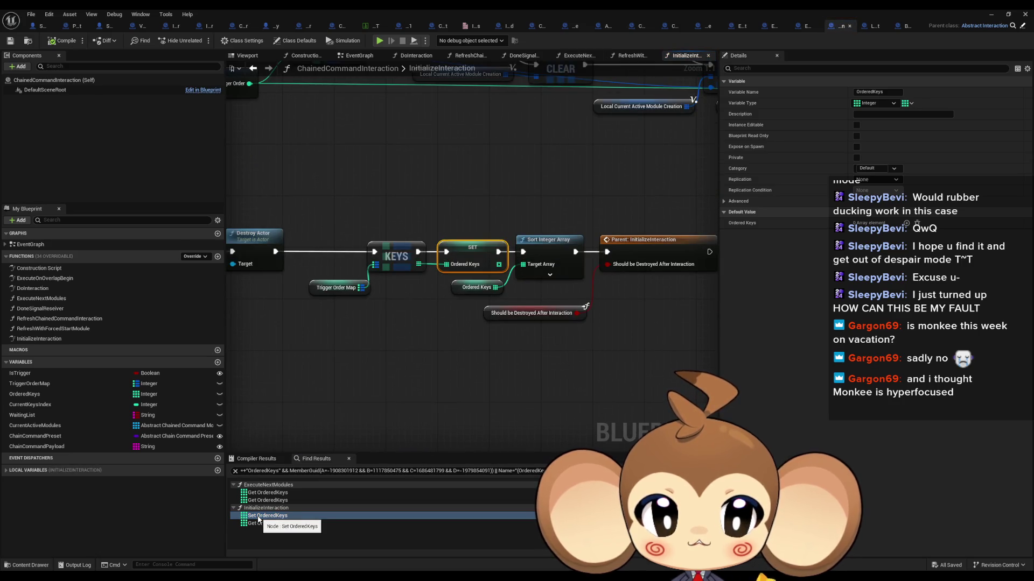
{"action": "left_click", "coordinate": [256, 523]}
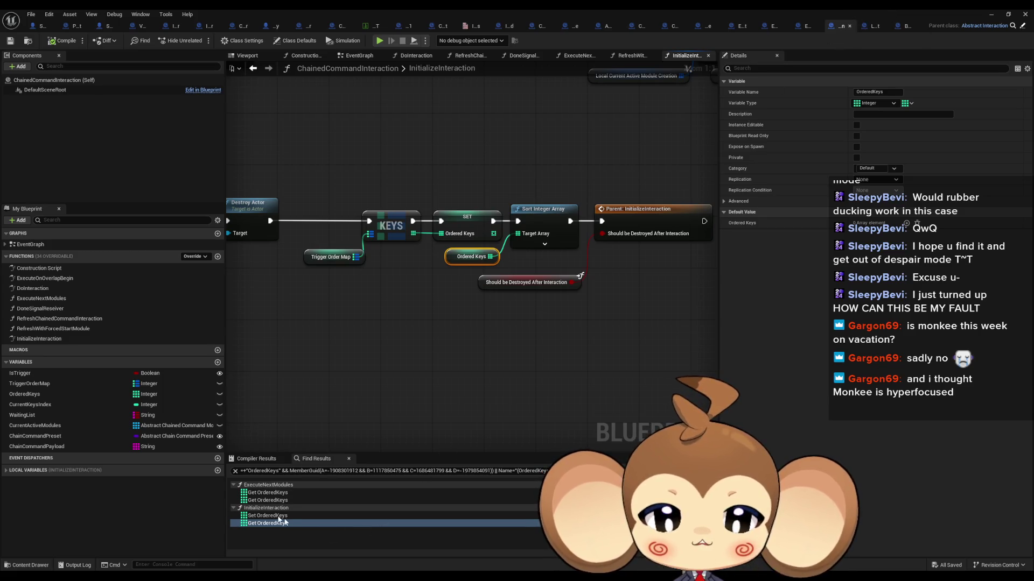
{"action": "left_click", "coordinate": [268, 493]}
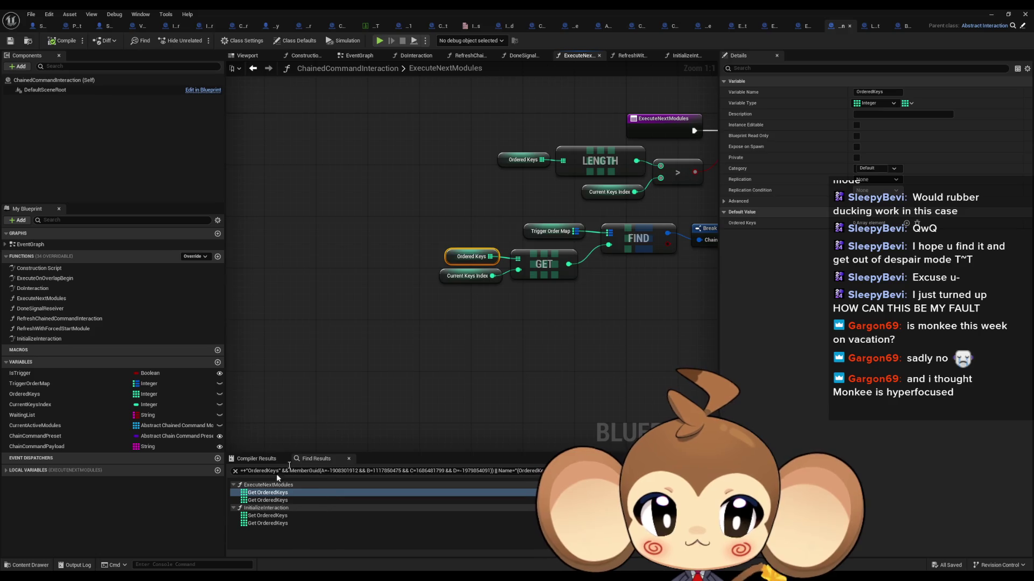
{"action": "scroll", "coordinate": [454, 311], "scroll_direction": "down", "scroll_amount": 1}
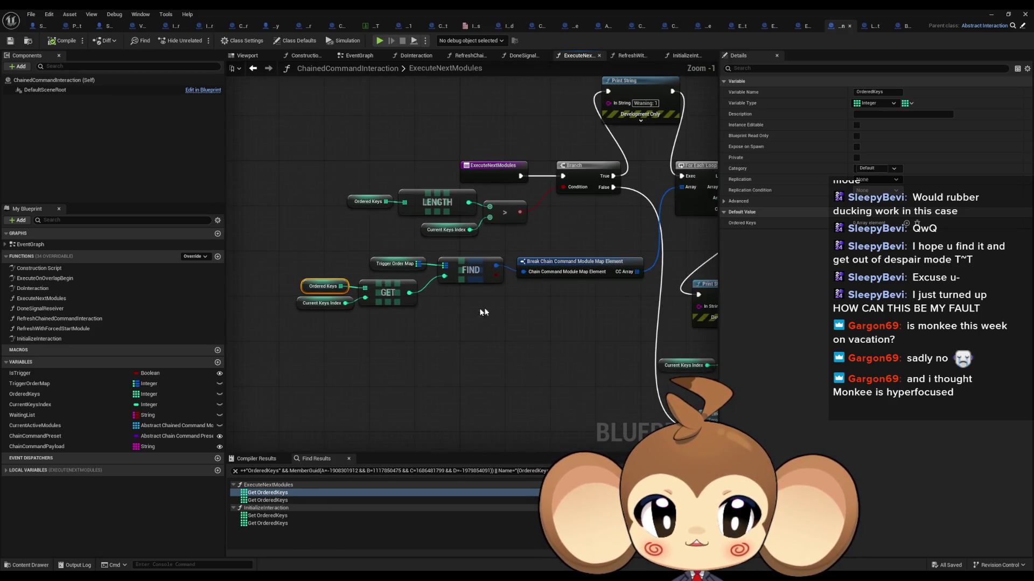
{"action": "left_click_drag", "start_coordinate": [483, 311], "coordinate": [415, 322]}
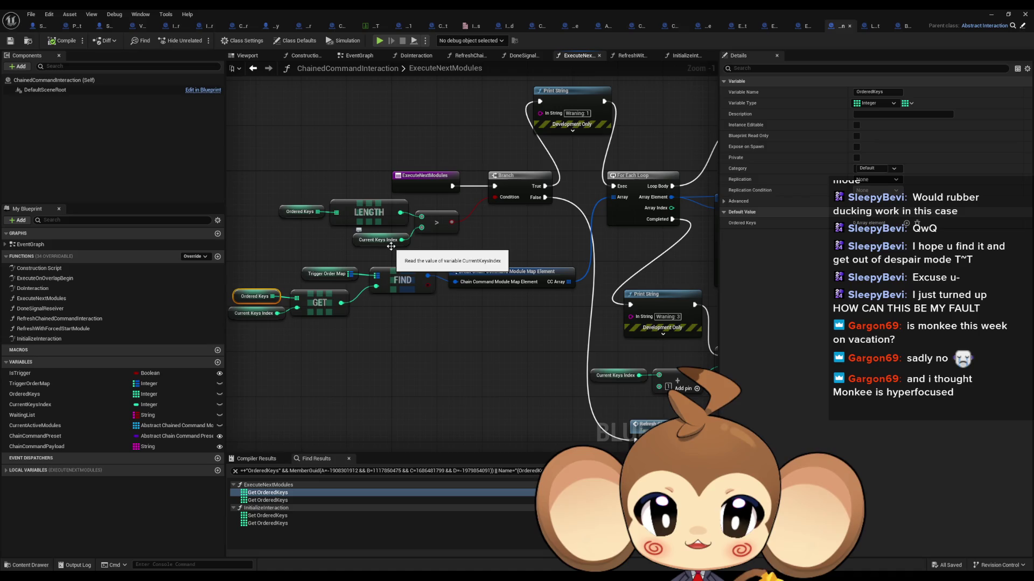
{"action": "left_click", "coordinate": [392, 246]}
- List CurrentKeysIndex references by class member (All) and jump to its reset, getters and increment
{"action": "right_click", "coordinate": [392, 249]}
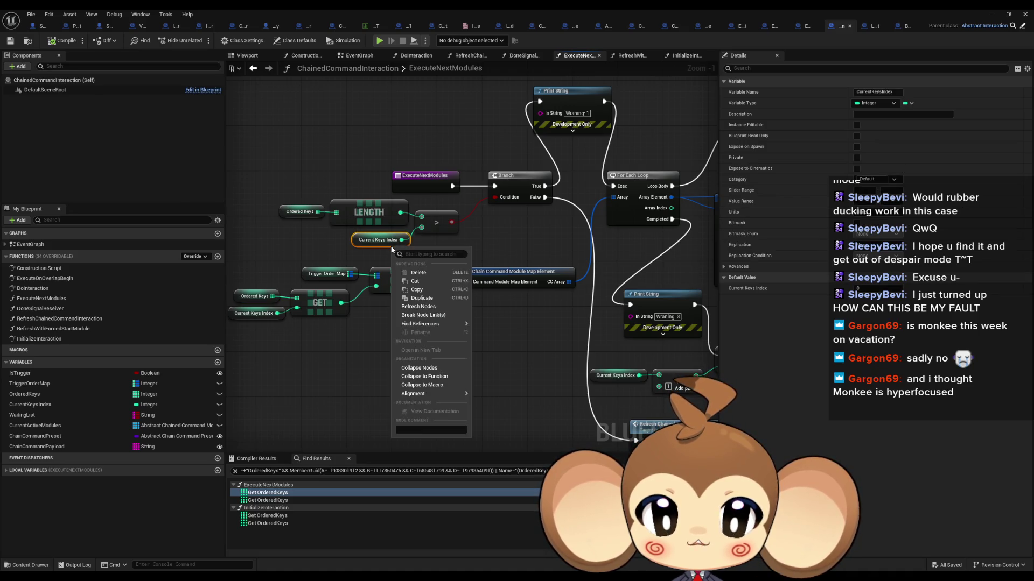
{"action": "mouse_move", "coordinate": [458, 323]}
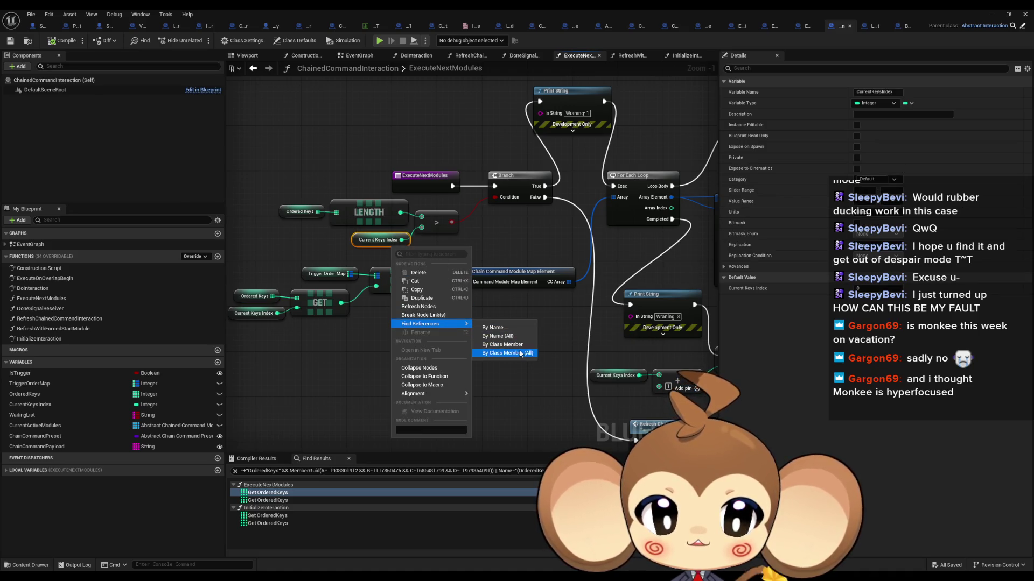
{"action": "left_click", "coordinate": [493, 353]}
{"action": "left_click", "coordinate": [262, 532]}
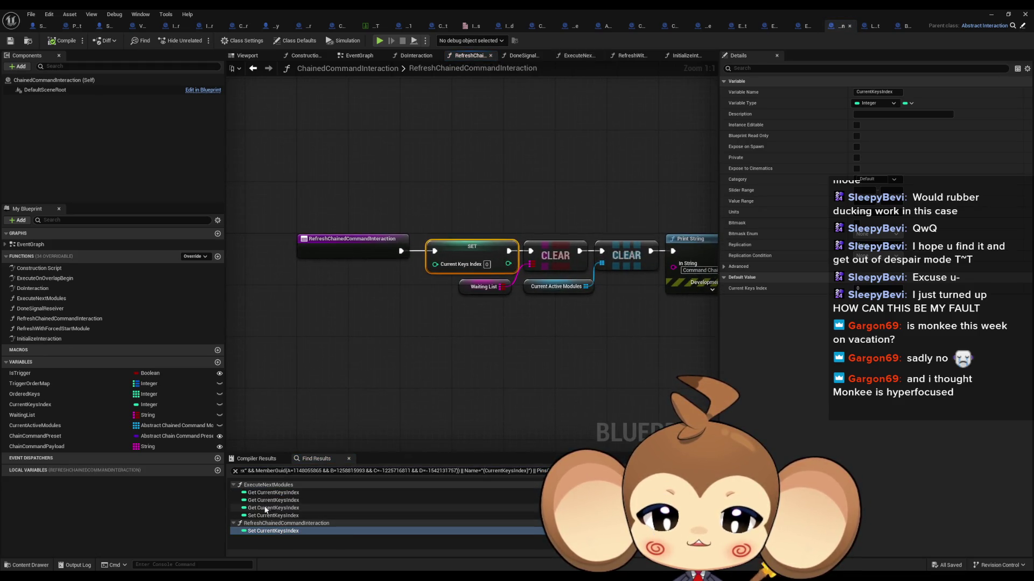
{"action": "left_click", "coordinate": [264, 493]}
{"action": "left_click", "coordinate": [263, 508]}
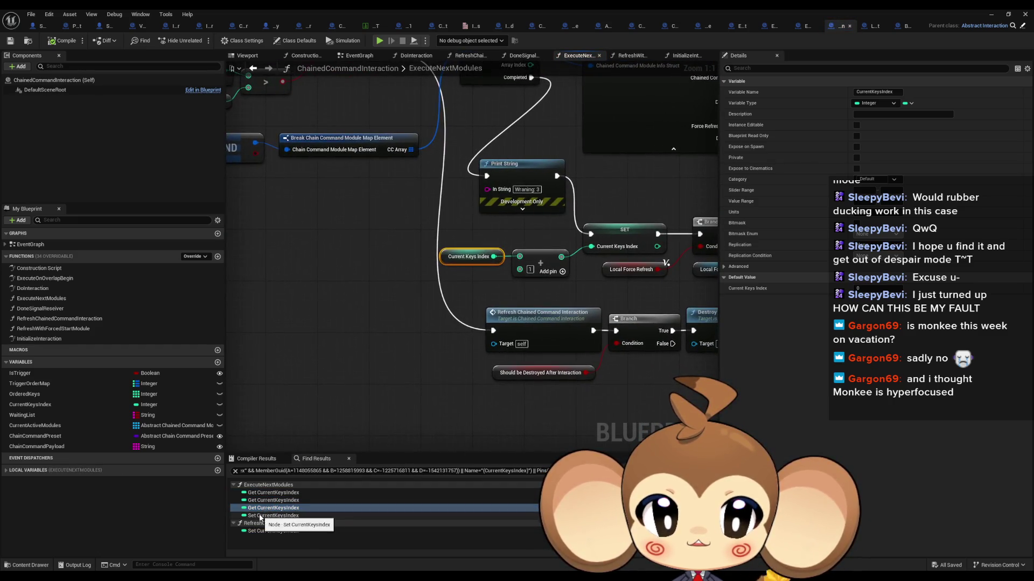
{"action": "left_click", "coordinate": [262, 516]}
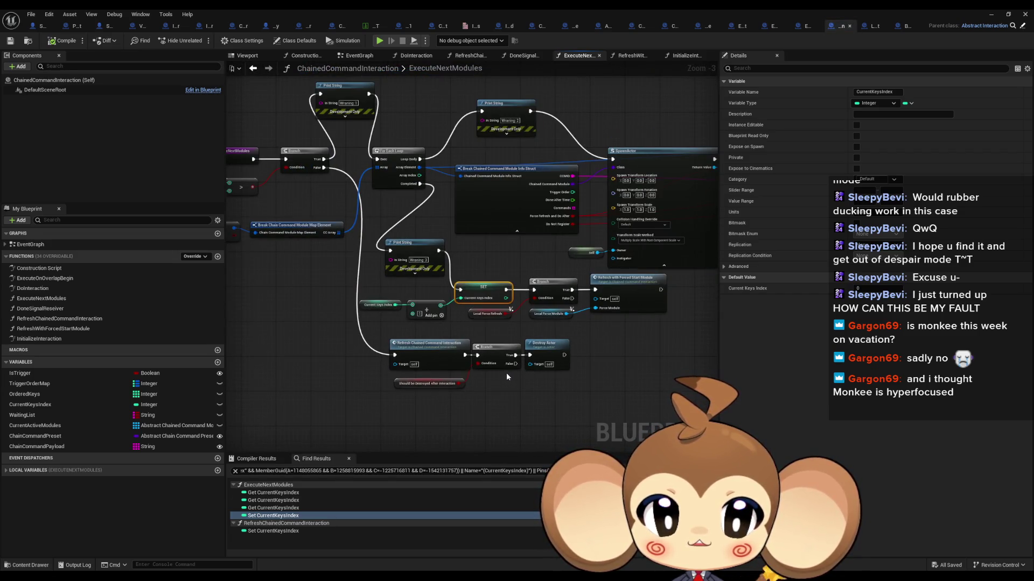
- Zoom and pan around the CurrentKeysIndex increment nodes out to the spawn logic
{"action": "scroll", "coordinate": [503, 372], "scroll_direction": "up", "scroll_amount": 1}
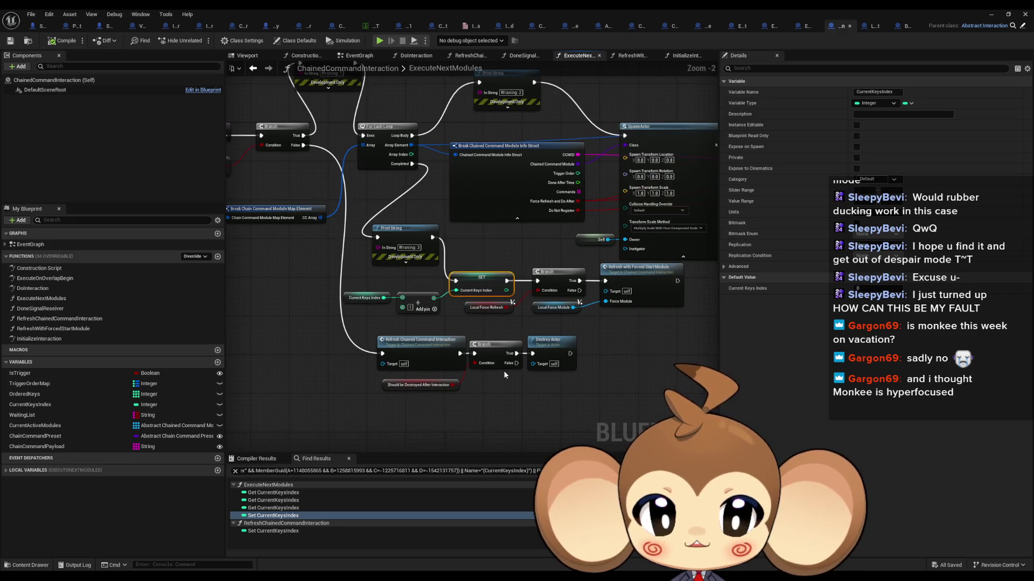
{"action": "scroll", "coordinate": [481, 322], "scroll_direction": "up", "scroll_amount": 1}
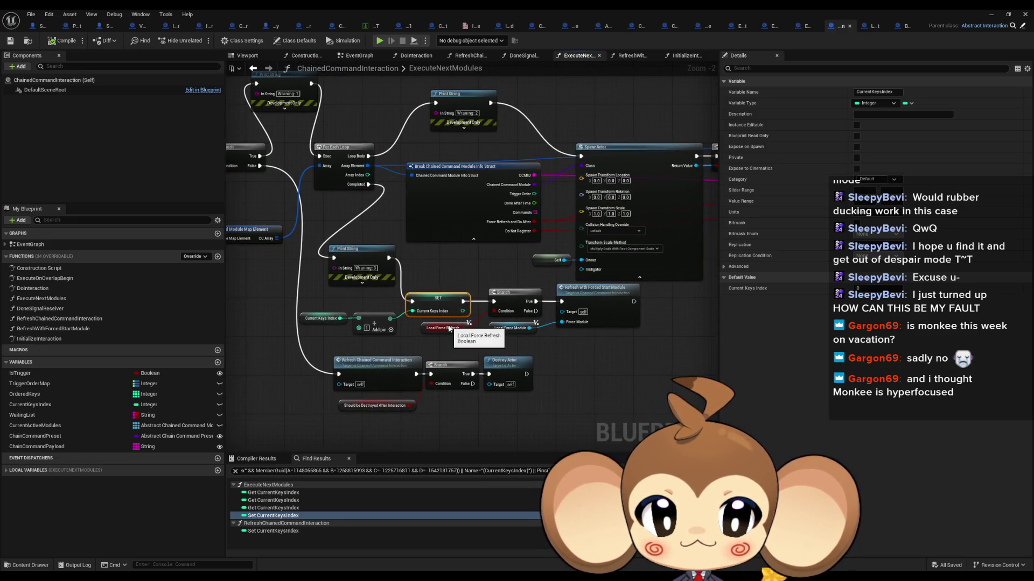
{"action": "scroll", "coordinate": [489, 340], "scroll_direction": "up", "scroll_amount": 1}
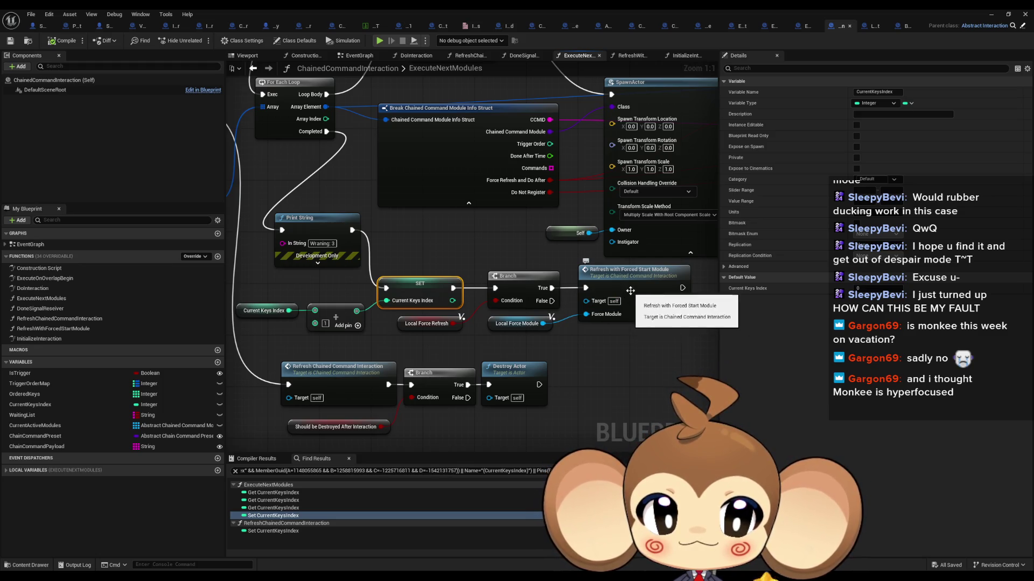
{"action": "scroll", "coordinate": [530, 335], "scroll_direction": "down", "scroll_amount": 2}
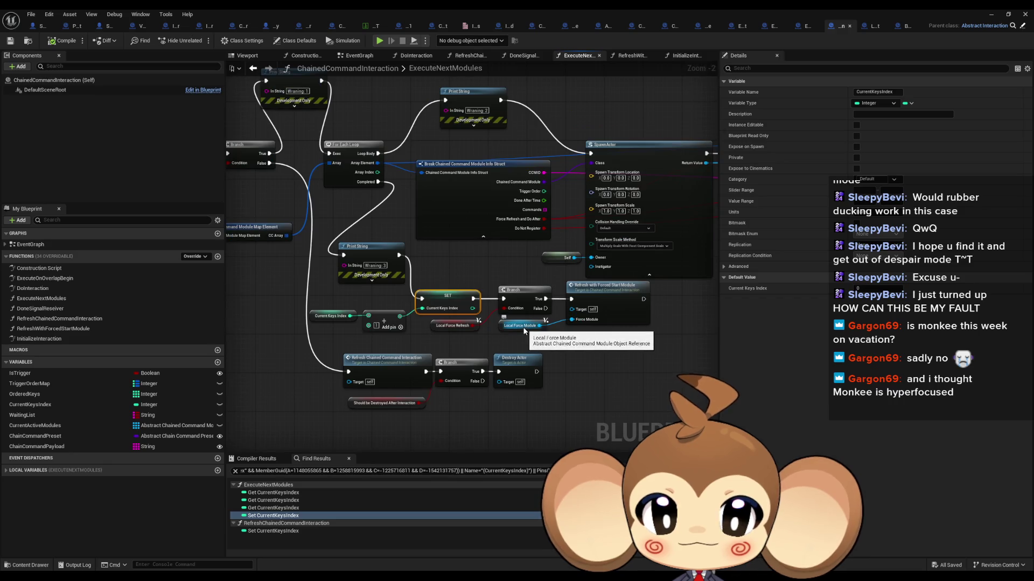
{"action": "scroll", "coordinate": [419, 337], "scroll_direction": "up", "scroll_amount": 2}
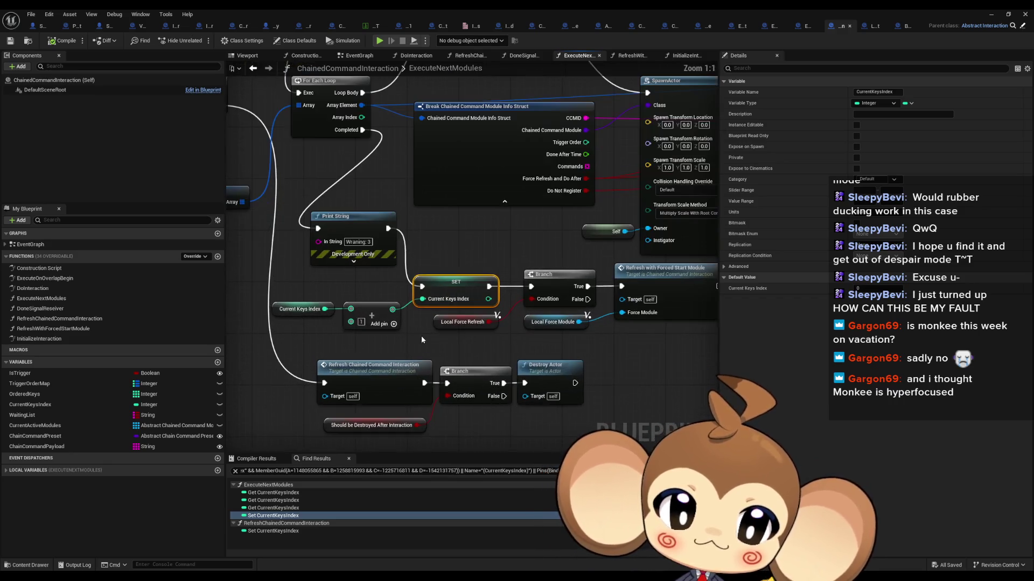
{"action": "left_click_drag", "start_coordinate": [476, 335], "coordinate": [513, 339]}
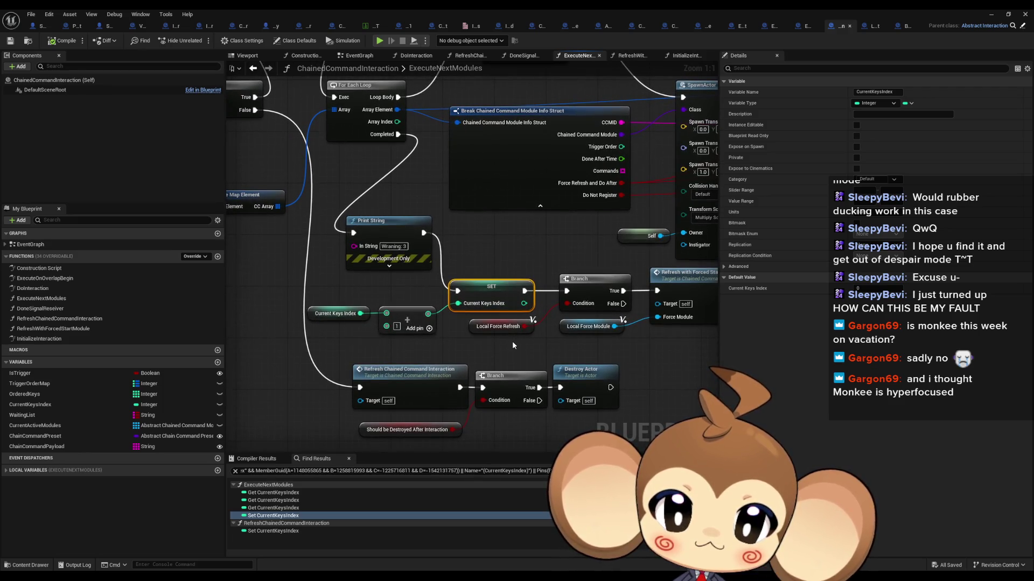
{"action": "scroll", "coordinate": [512, 341], "scroll_direction": "down", "scroll_amount": 3}
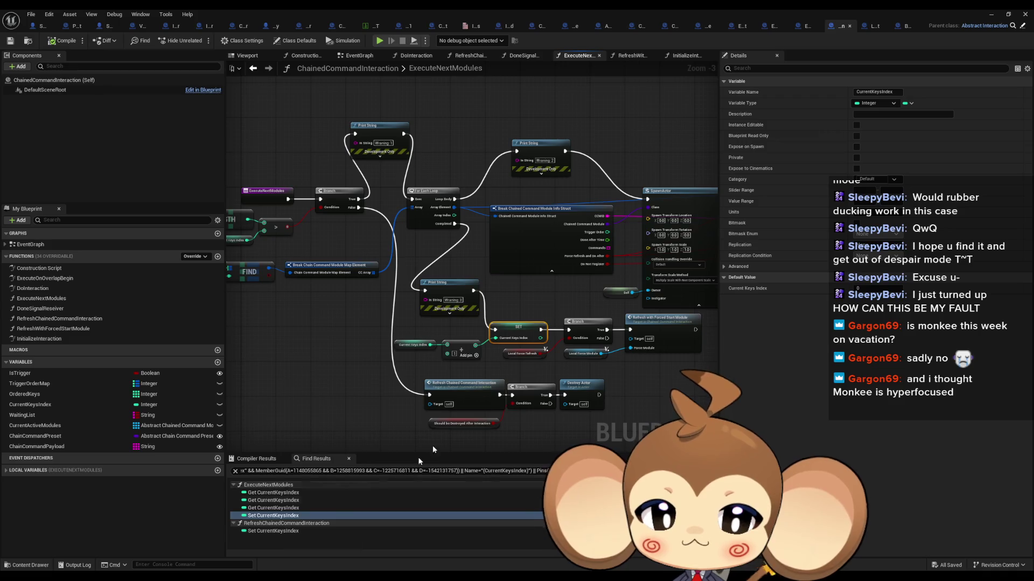
{"action": "scroll", "coordinate": [564, 351], "scroll_direction": "up", "scroll_amount": 3}
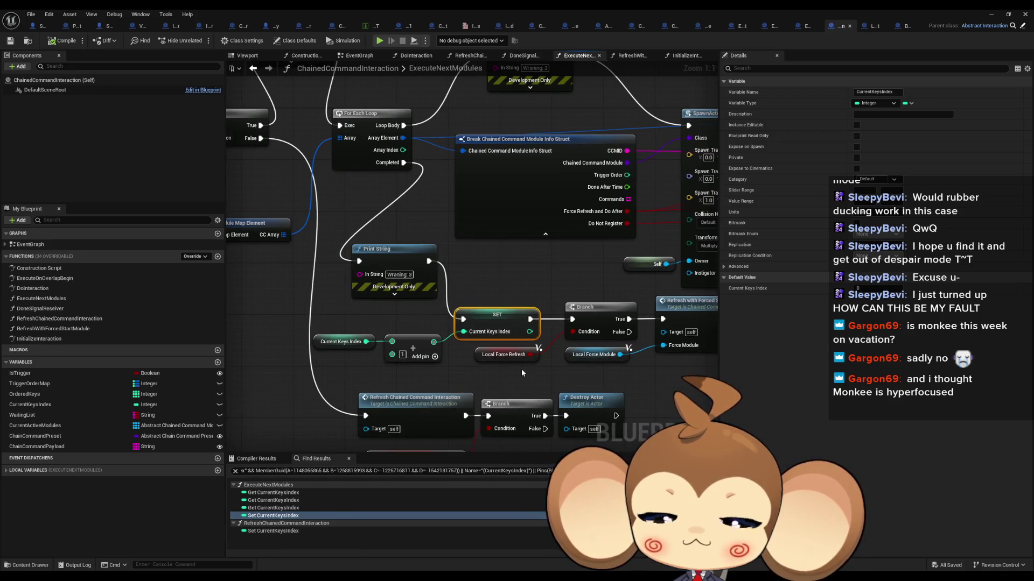
{"action": "scroll", "coordinate": [521, 368], "scroll_direction": "down", "scroll_amount": 3}
{"action": "left_click_drag", "start_coordinate": [521, 369], "coordinate": [424, 363]}
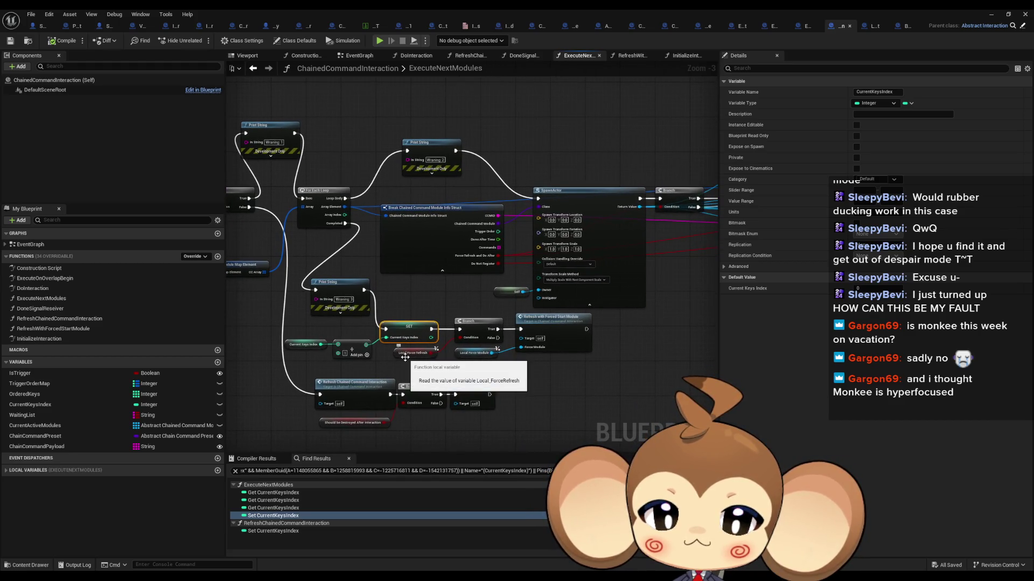
{"action": "right_click", "coordinate": [411, 358]}
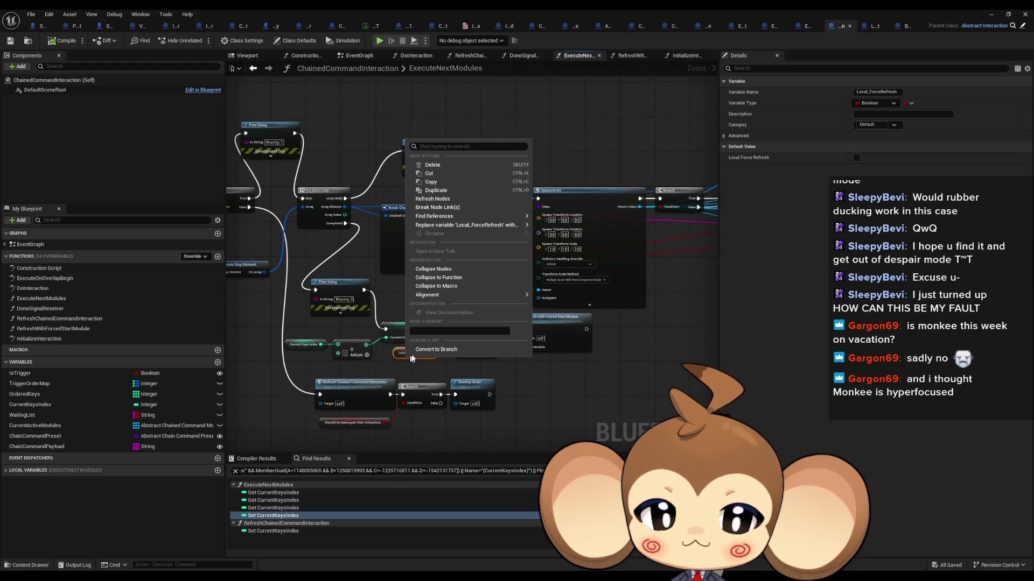
{"action": "left_click", "coordinate": [581, 369]}
{"action": "double_click", "coordinate": [555, 323]}
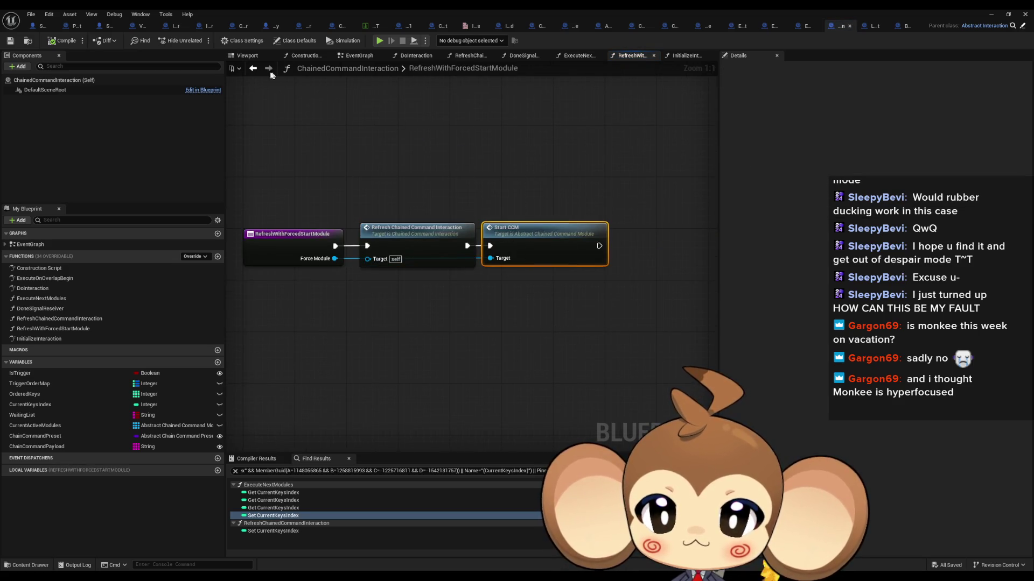
{"action": "left_click", "coordinate": [253, 68]}
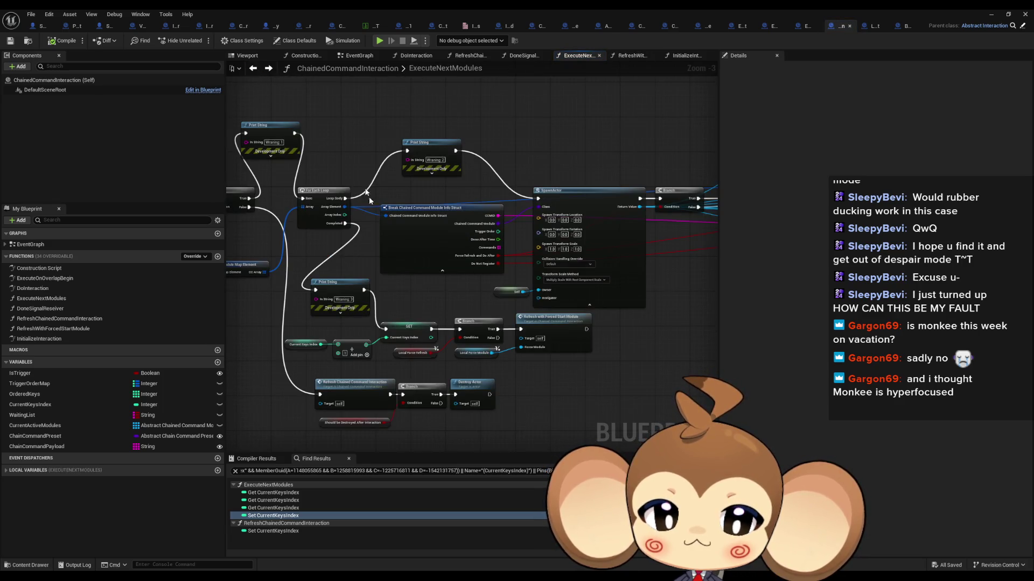
{"action": "scroll", "coordinate": [379, 346], "scroll_direction": "up", "scroll_amount": 3}
{"action": "left_click", "coordinate": [409, 335]}
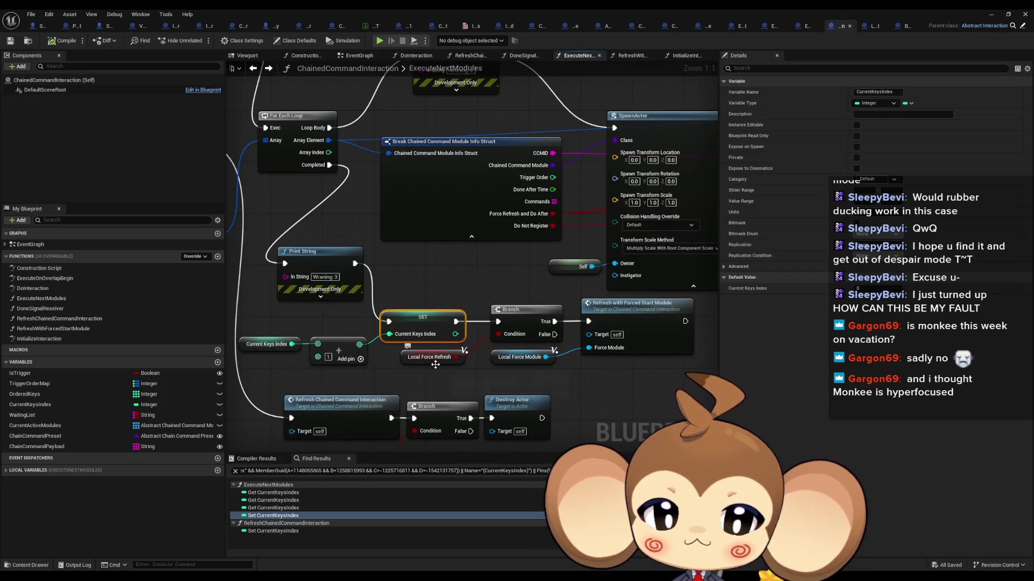
{"action": "scroll", "coordinate": [453, 331], "scroll_direction": "down", "scroll_amount": 3}
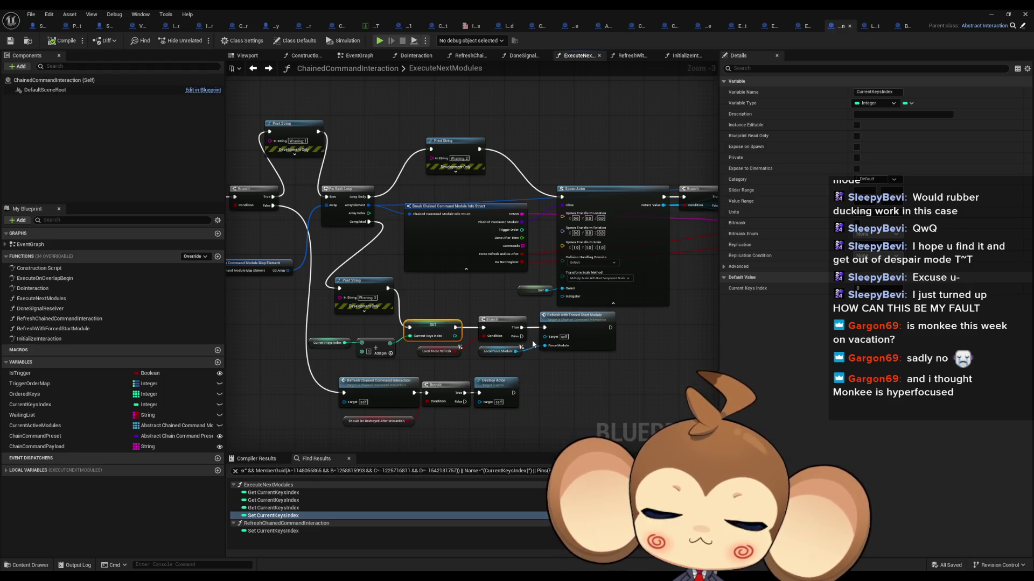
{"action": "scroll", "coordinate": [398, 355], "scroll_direction": "up", "scroll_amount": 1}
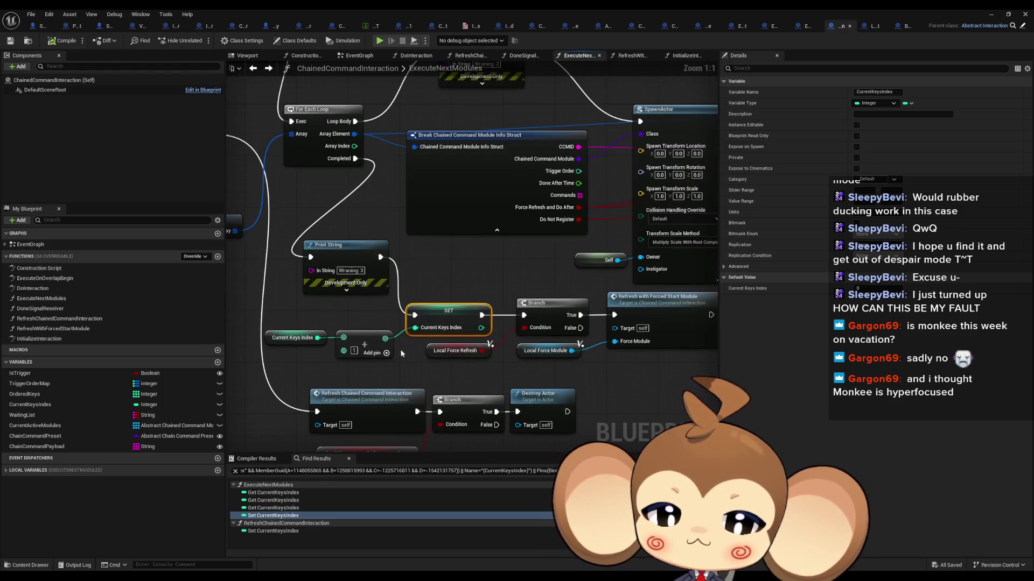
{"action": "scroll", "coordinate": [454, 362], "scroll_direction": "down", "scroll_amount": 1}
{"action": "left_click_drag", "start_coordinate": [453, 362], "coordinate": [502, 321]}
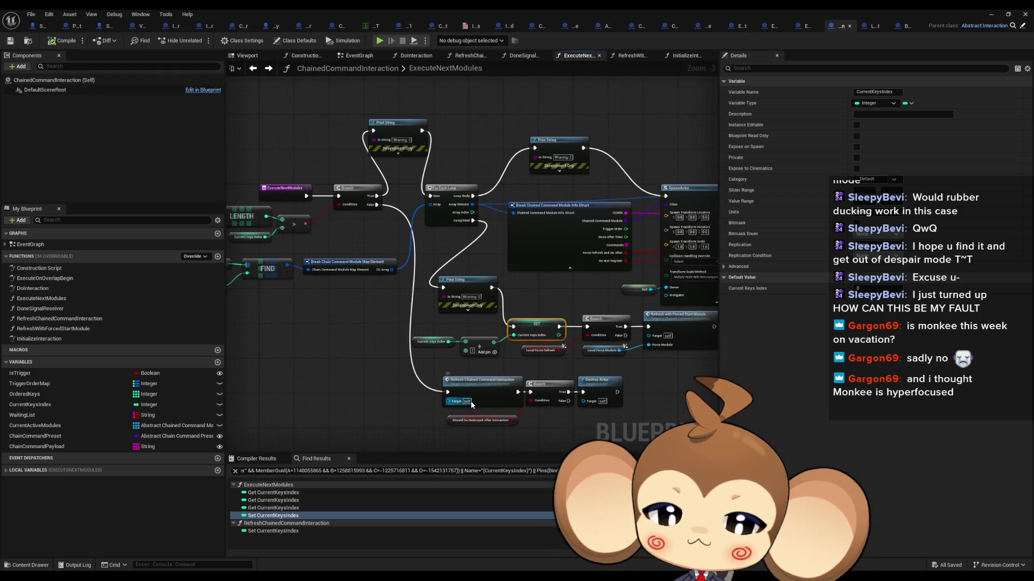
{"action": "left_click_drag", "start_coordinate": [471, 403], "coordinate": [482, 369]}
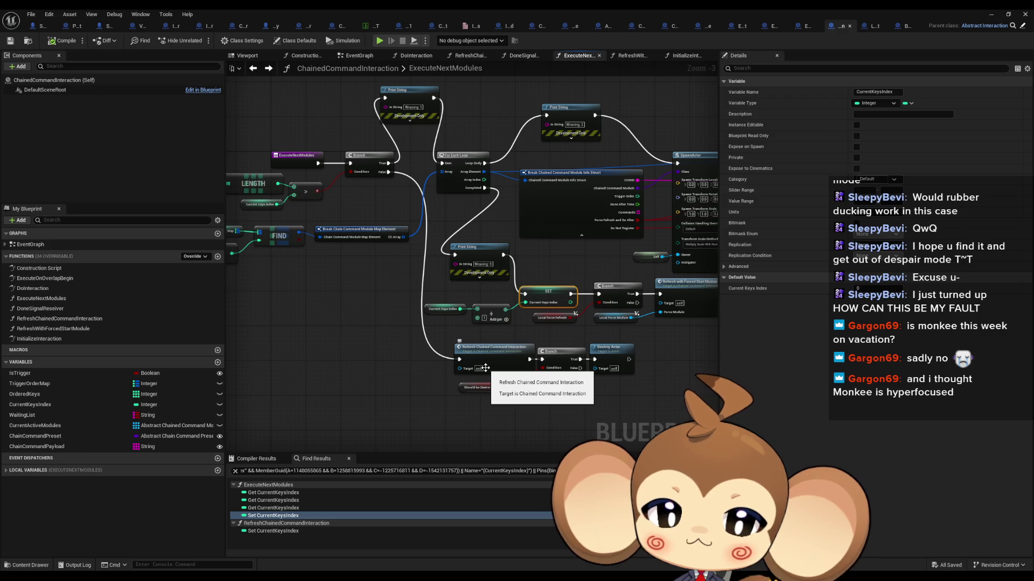
- Add a Print String reading 'Warning 4' to the Branch's False output
{"action": "left_click_drag", "start_coordinate": [388, 172], "coordinate": [343, 331]}
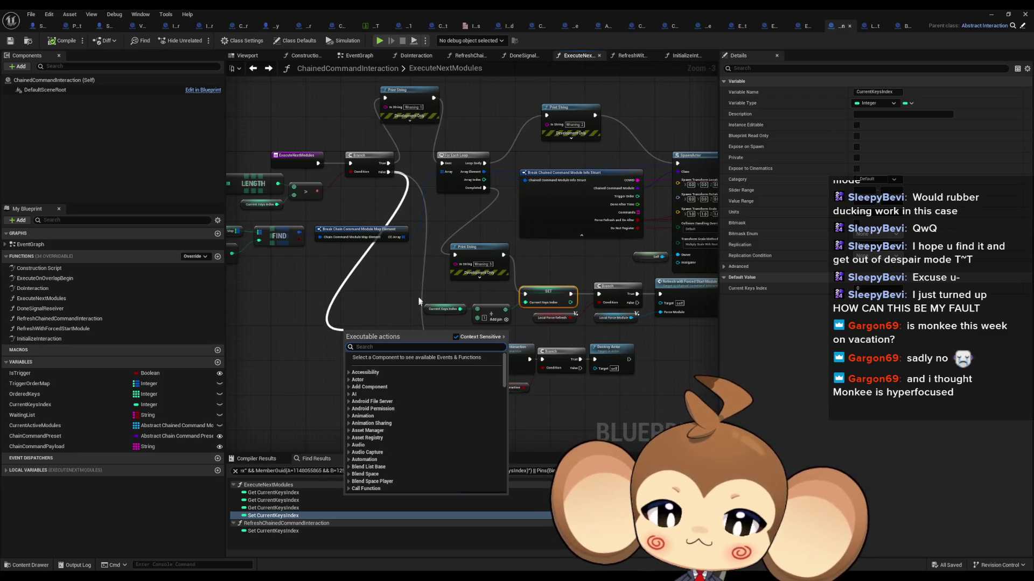
{"action": "type", "text": "print string"}
{"action": "key", "text": "Return"}
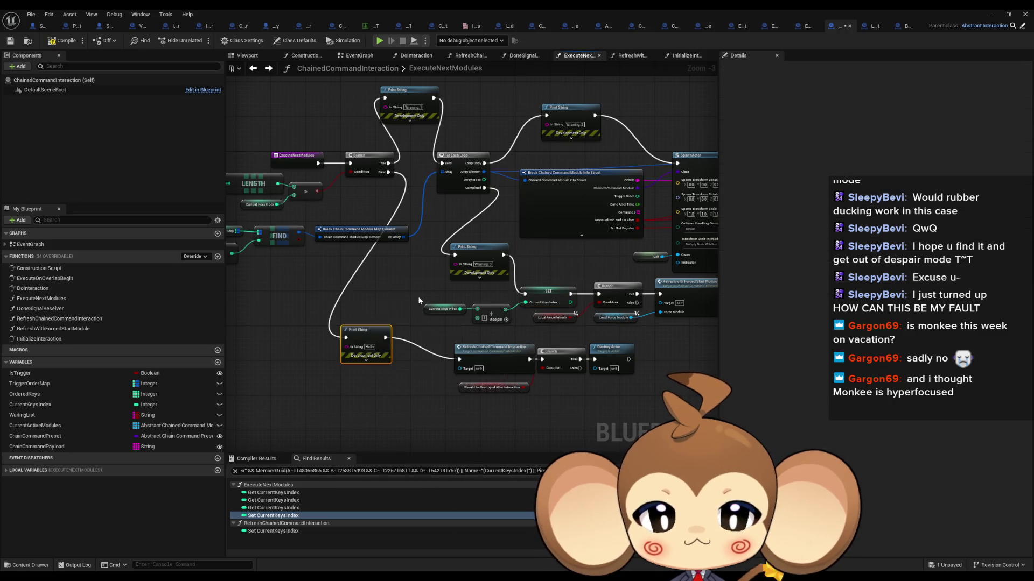
{"action": "type", "text": "Warning"}
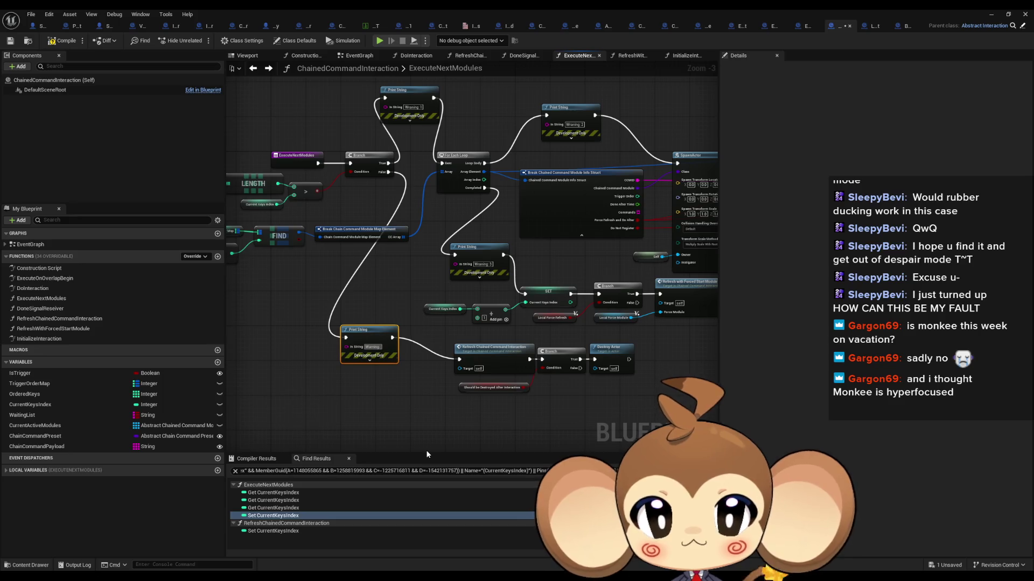
{"action": "type", "text": " 4"}
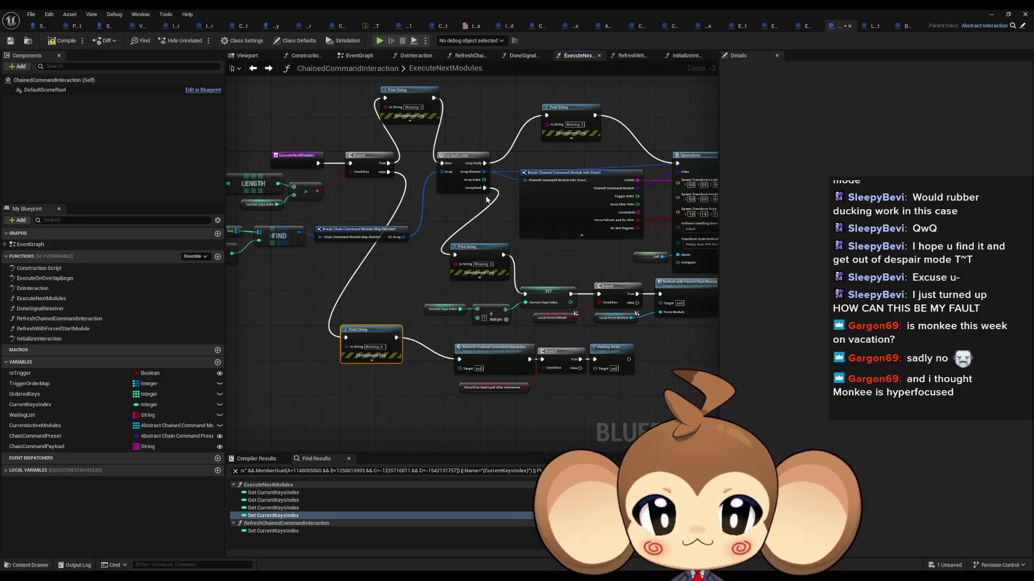
- Correct the other Print String texts to Warning 1, Warning 2 and Warning 3
{"action": "left_click", "coordinate": [414, 107]}
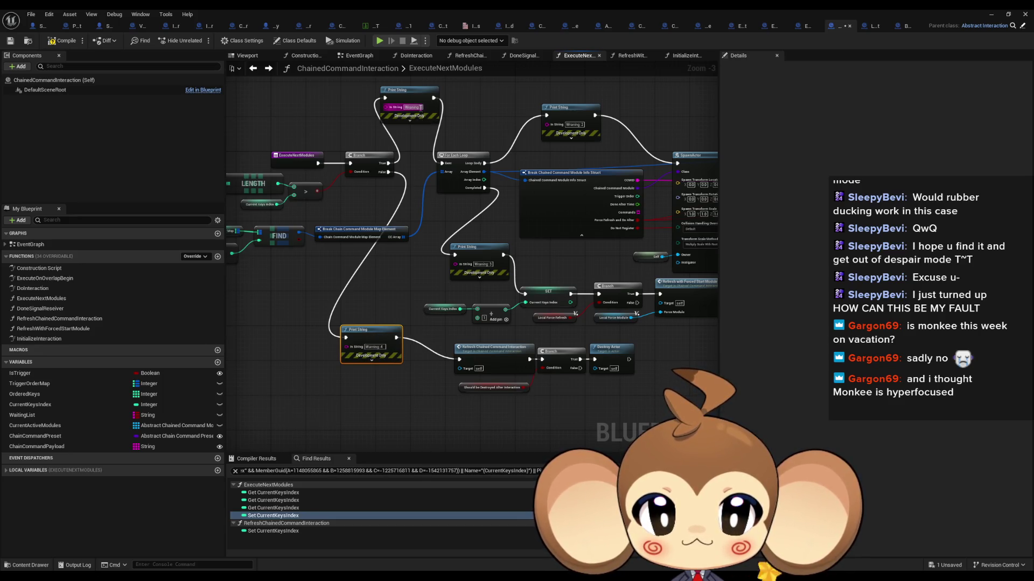
{"action": "left_click", "coordinate": [375, 349]}
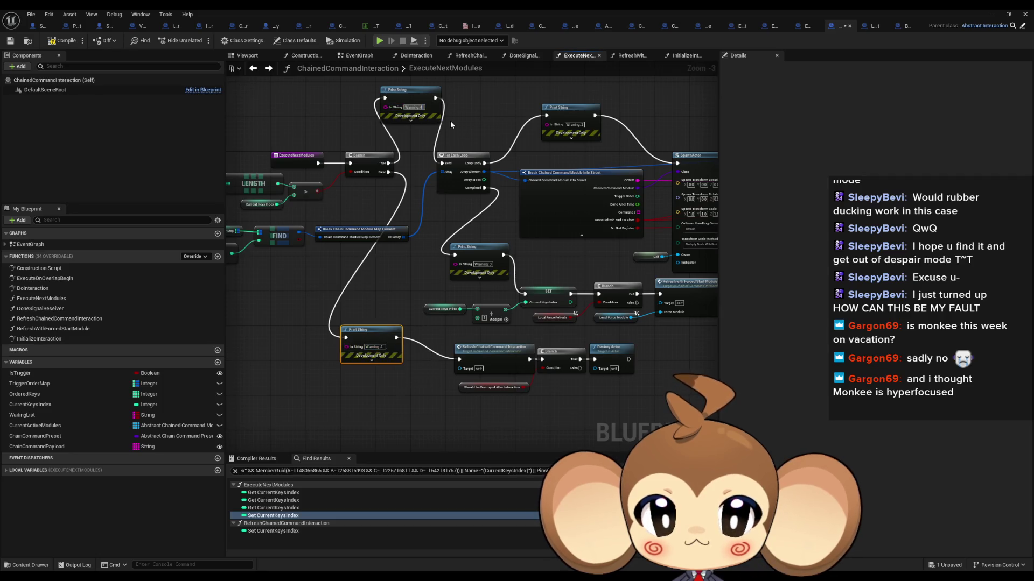
{"action": "key", "text": "ctrl+z"}
{"action": "left_click", "coordinate": [574, 124]}
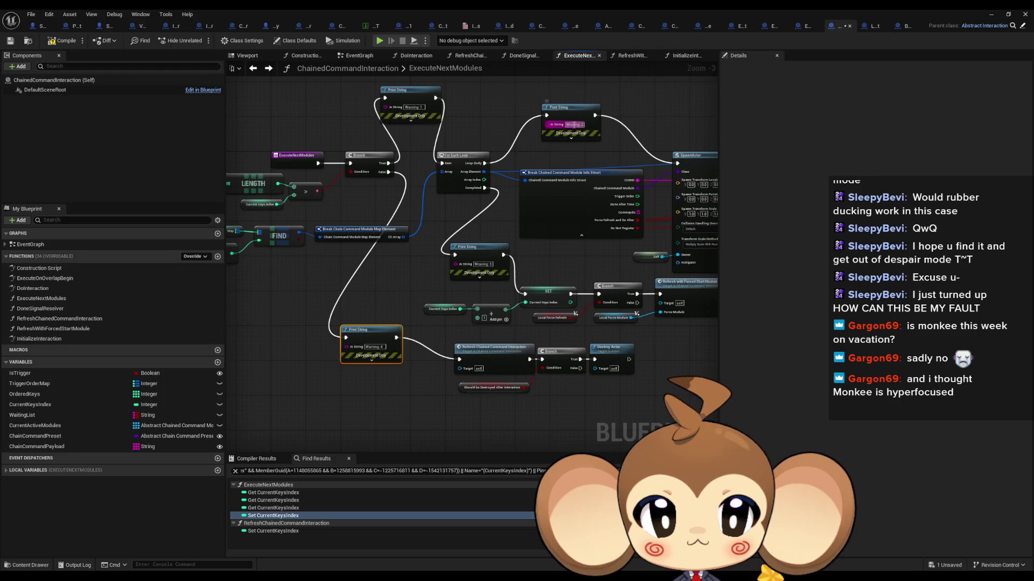
{"action": "type", "text": "2"}
{"action": "key", "text": "Return"}
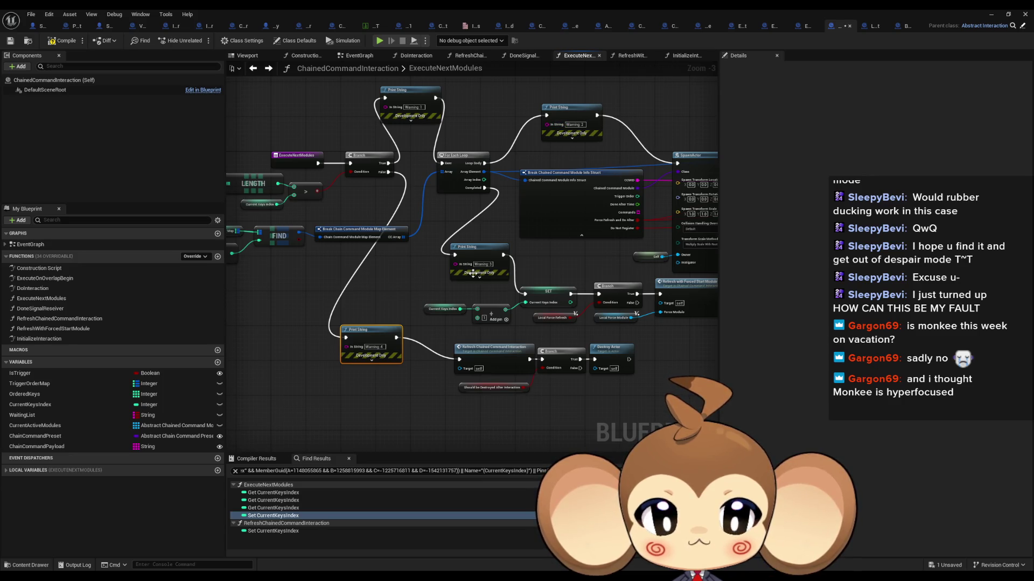
{"action": "key", "text": "BackSpace"}
{"action": "type", "text": "3"}
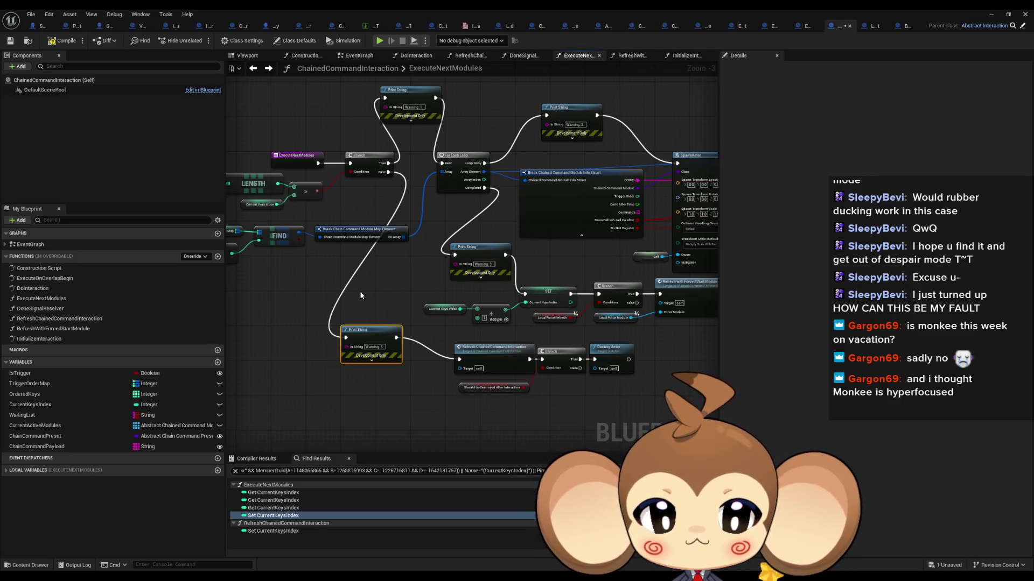
{"action": "left_click", "coordinate": [990, 14]}
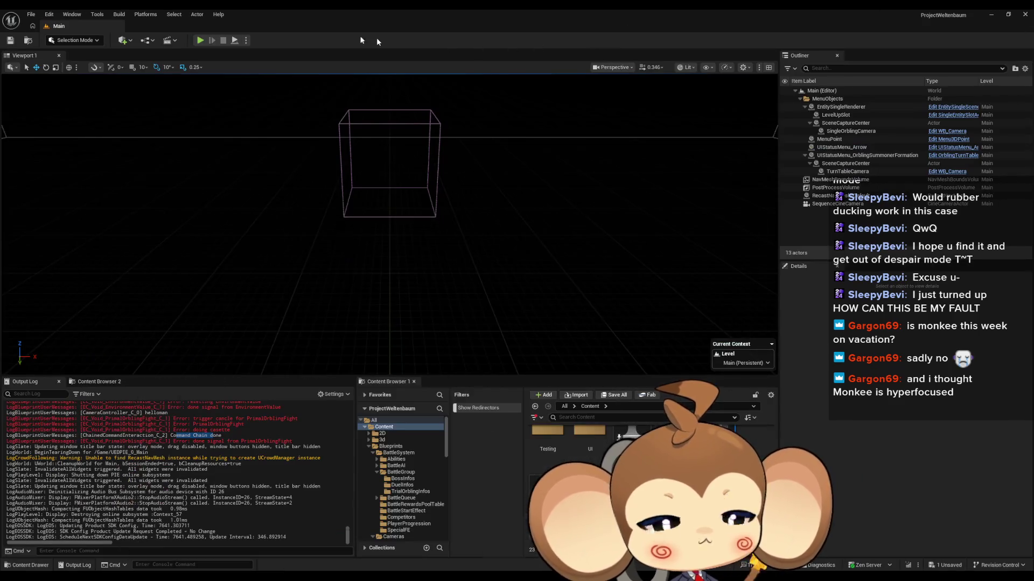
- Start Play-in-Editor and clear the Output Log so only the new run's messages show
{"action": "left_click", "coordinate": [211, 37]}
{"action": "right_click", "coordinate": [222, 443]}
{"action": "left_click", "coordinate": [253, 449]}
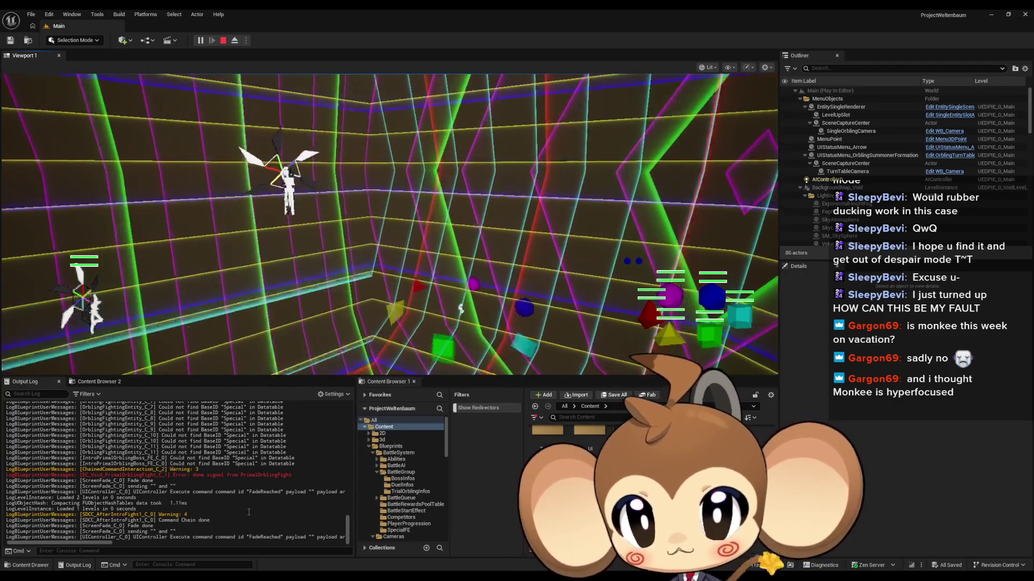
- Read the ChainedCommandInteraction and CCM_Battle messages in the Output Log as battle starts
{"action": "scroll", "coordinate": [249, 512], "scroll_direction": "up", "scroll_amount": 5}
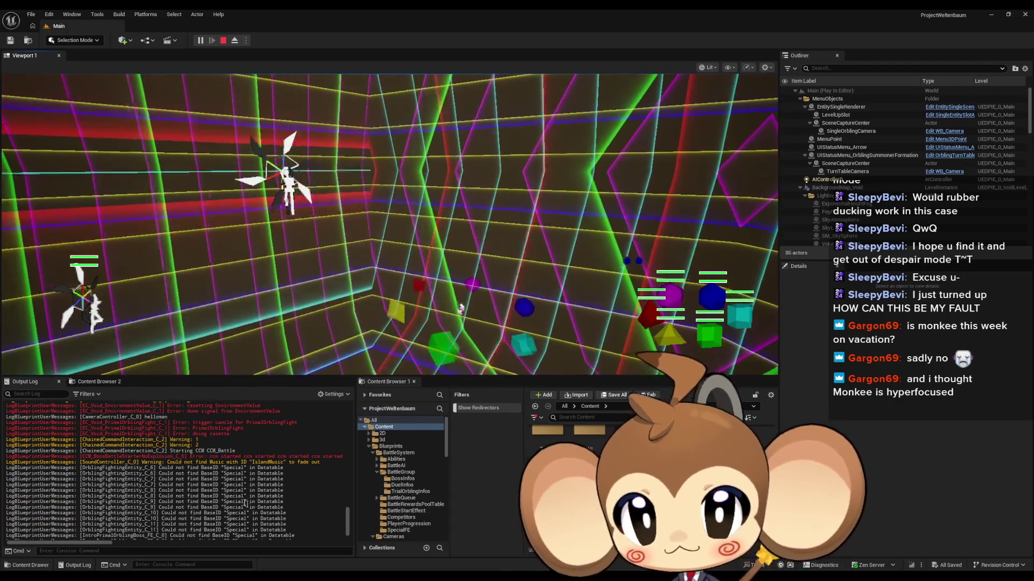
{"action": "scroll", "coordinate": [219, 455], "scroll_direction": "up", "scroll_amount": 5}
{"action": "scroll", "coordinate": [219, 455], "scroll_direction": "up", "scroll_amount": 10}
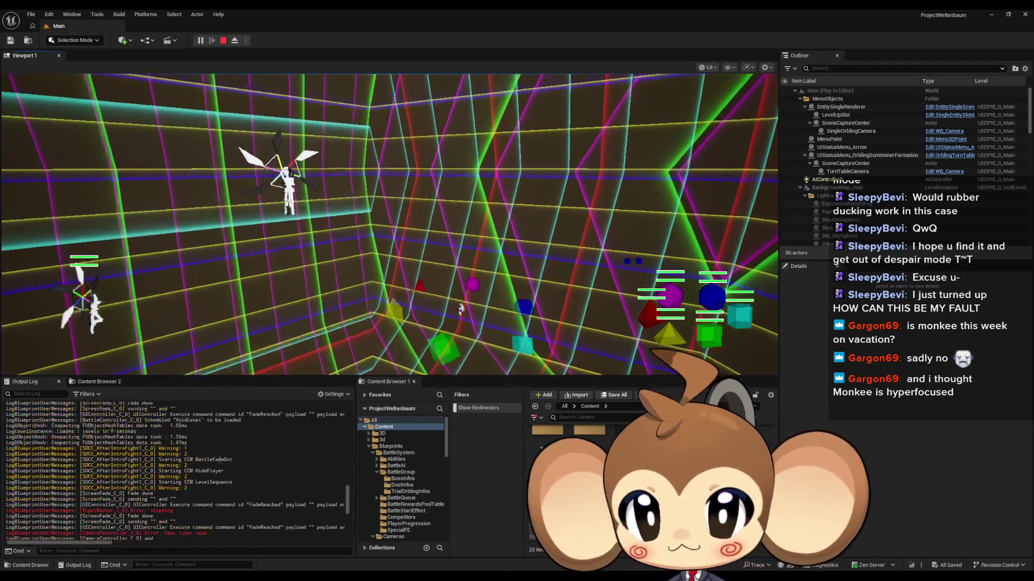
{"action": "scroll", "coordinate": [214, 468], "scroll_direction": "up", "scroll_amount": 10}
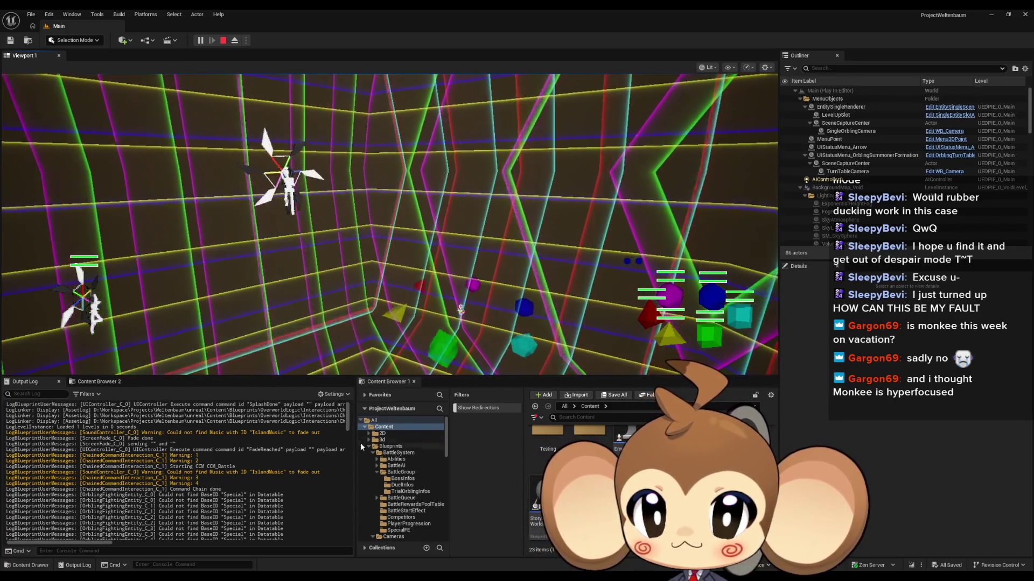
{"action": "left_click_drag", "start_coordinate": [347, 417], "coordinate": [341, 507]}
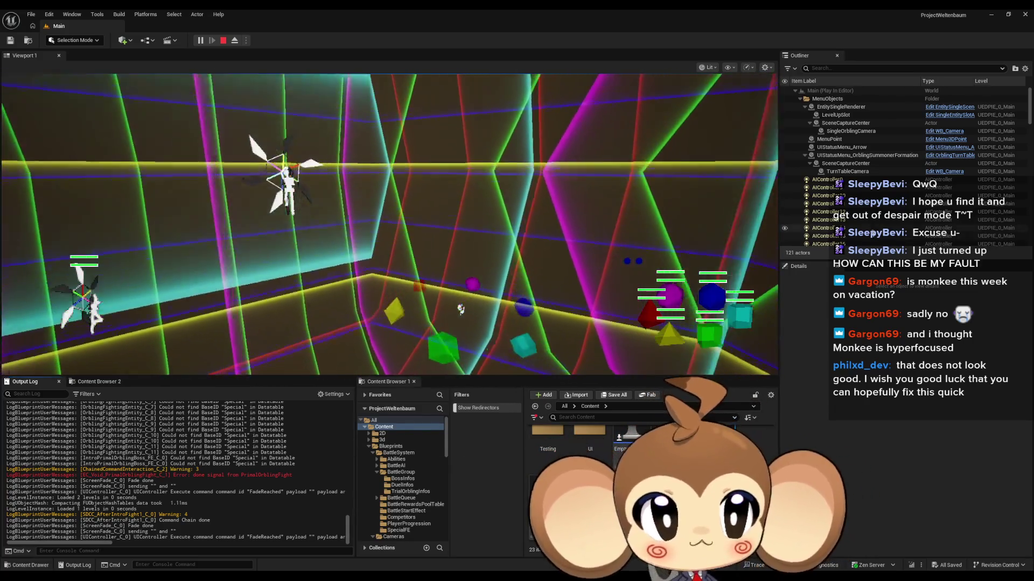
{"action": "scroll", "coordinate": [880, 206], "scroll_direction": "down", "scroll_amount": 10}
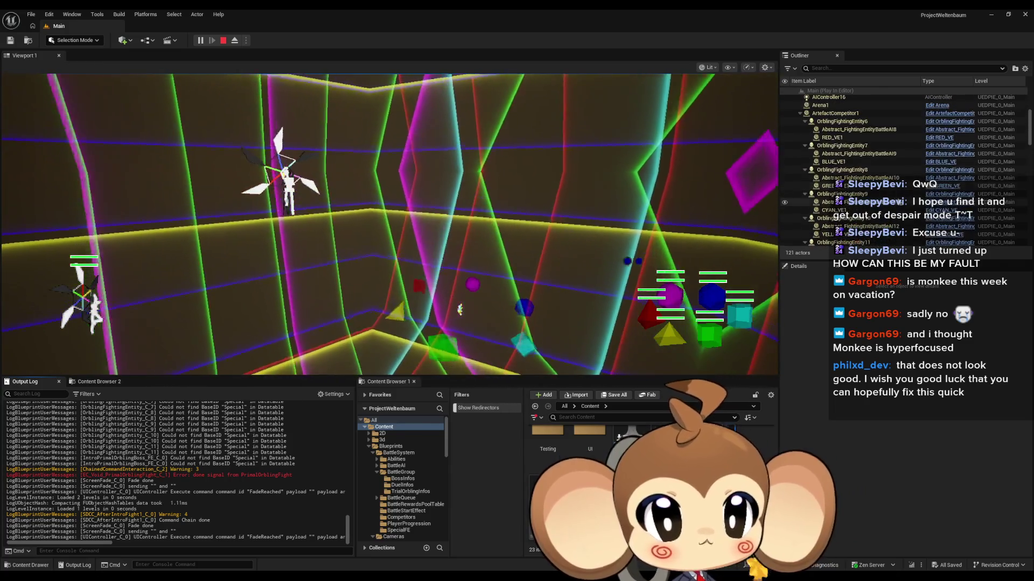
{"action": "scroll", "coordinate": [909, 206], "scroll_direction": "up", "scroll_amount": 15}
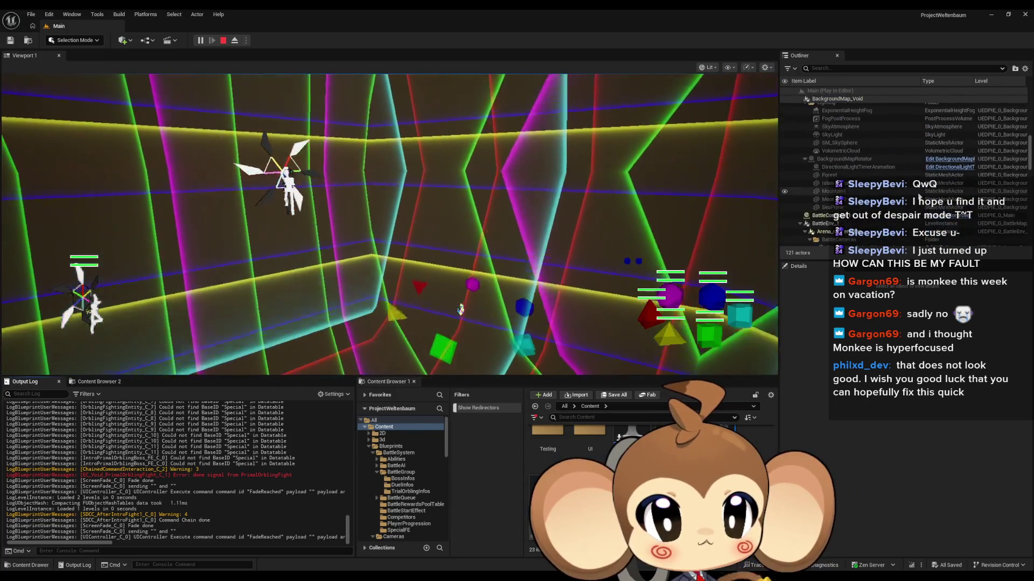
{"action": "scroll", "coordinate": [883, 178], "scroll_direction": "down", "scroll_amount": 10}
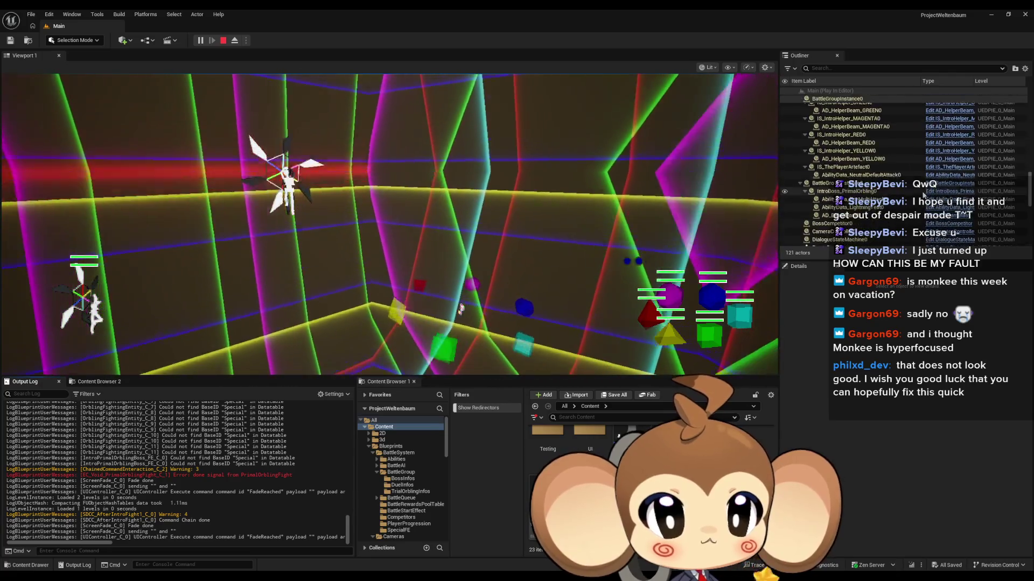
{"action": "left_click", "coordinate": [799, 135]}
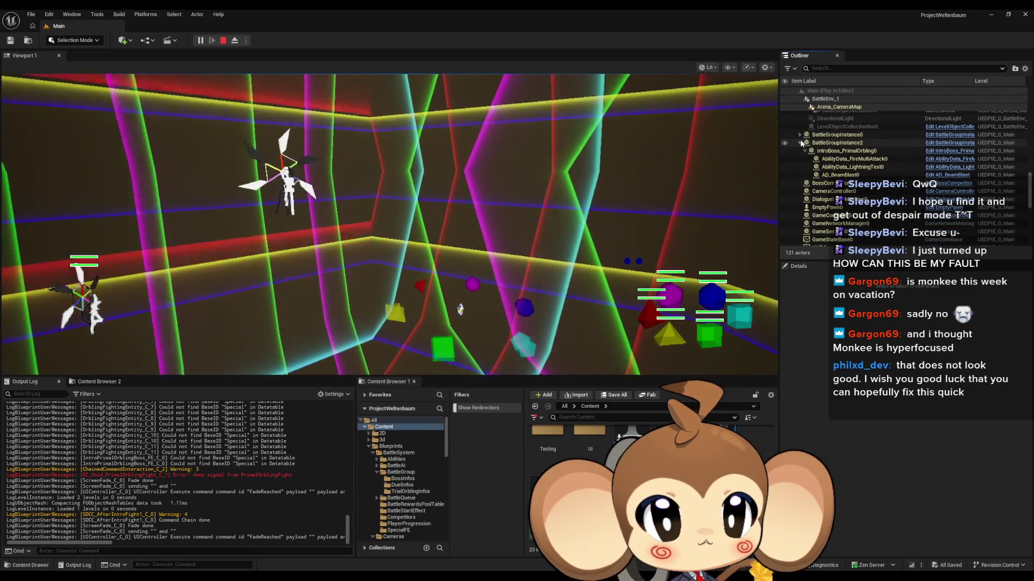
{"action": "scroll", "coordinate": [885, 171], "scroll_direction": "down", "scroll_amount": 4}
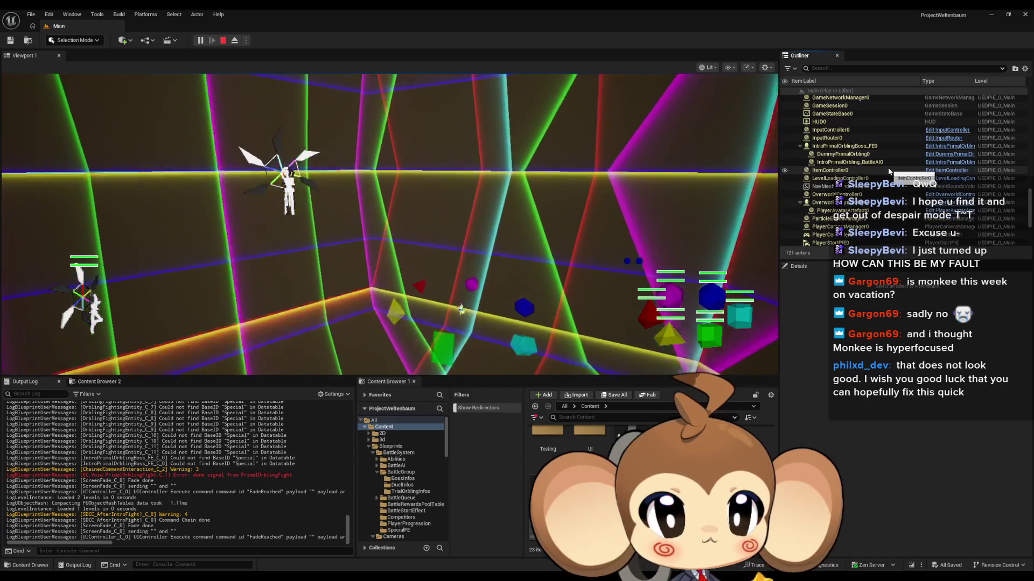
{"action": "scroll", "coordinate": [889, 171], "scroll_direction": "down", "scroll_amount": 1}
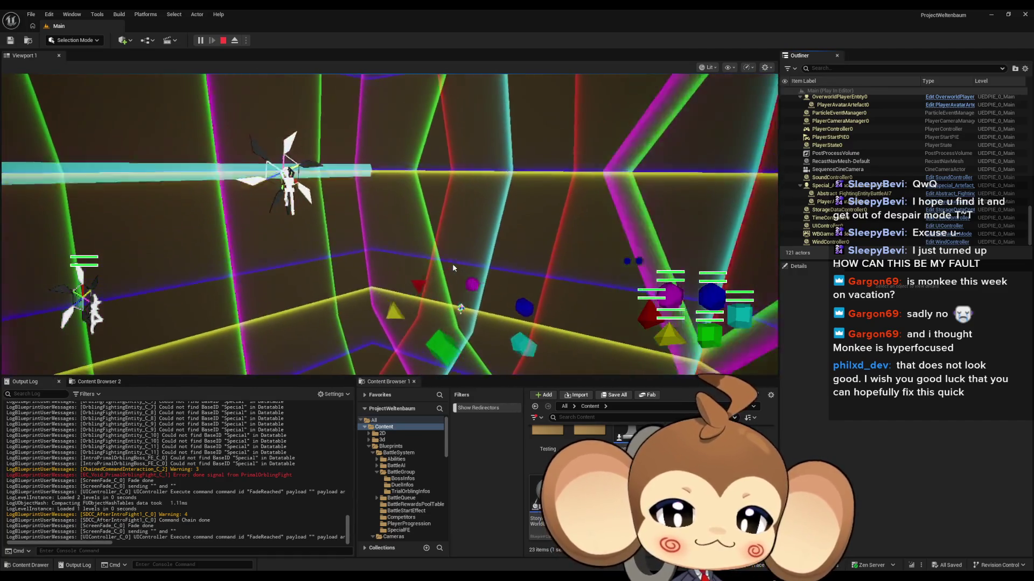
{"action": "scroll", "coordinate": [300, 460], "scroll_direction": "up", "scroll_amount": 5}
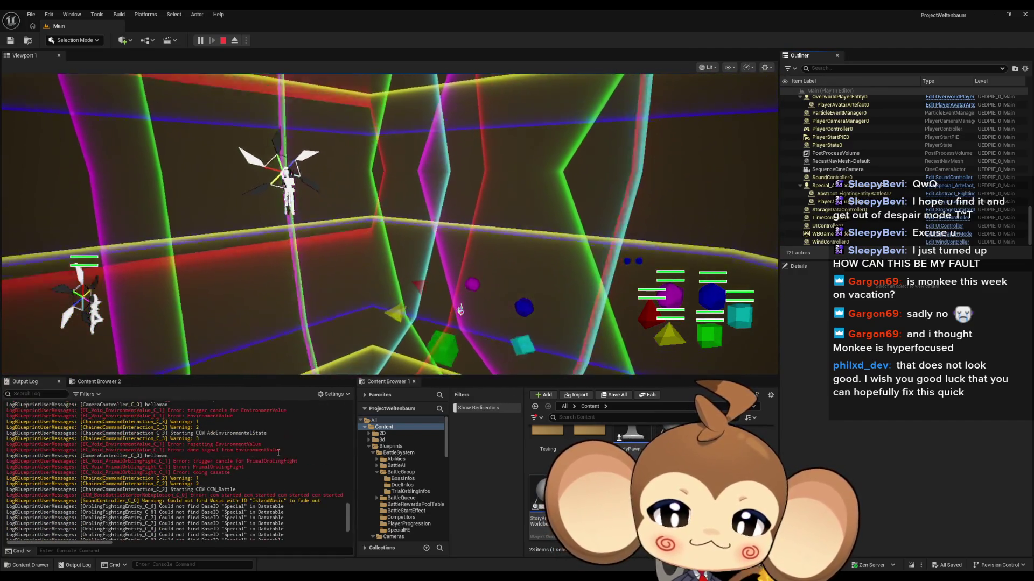
{"action": "scroll", "coordinate": [301, 459], "scroll_direction": "up", "scroll_amount": 5}
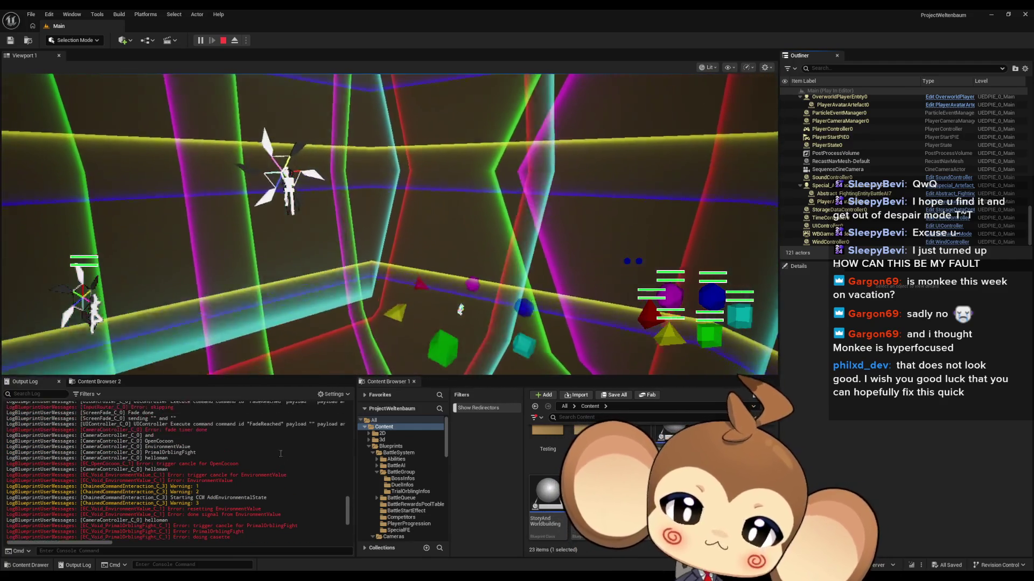
{"action": "scroll", "coordinate": [306, 457], "scroll_direction": "down", "scroll_amount": 3}
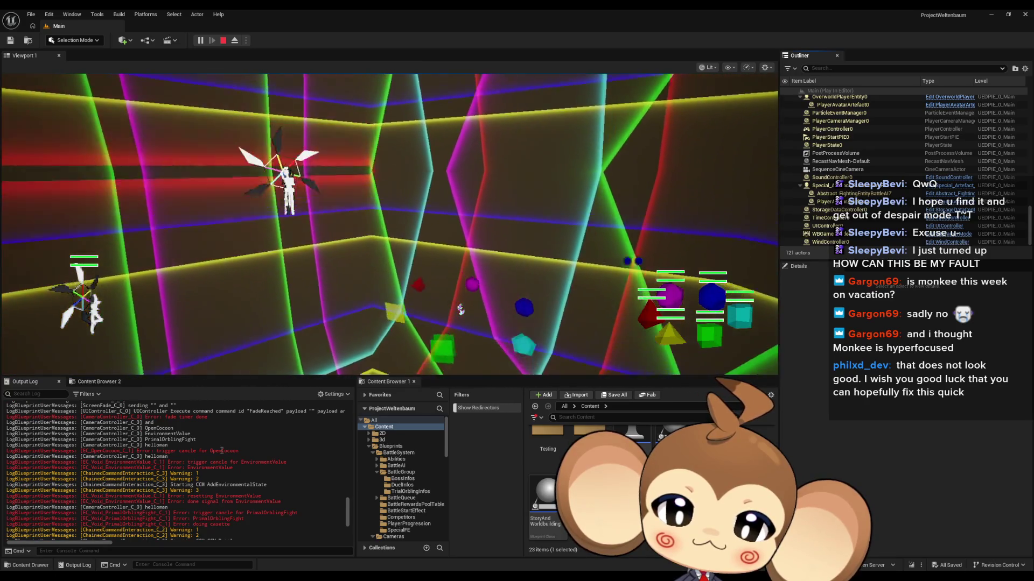
{"action": "scroll", "coordinate": [218, 461], "scroll_direction": "down", "scroll_amount": 3}
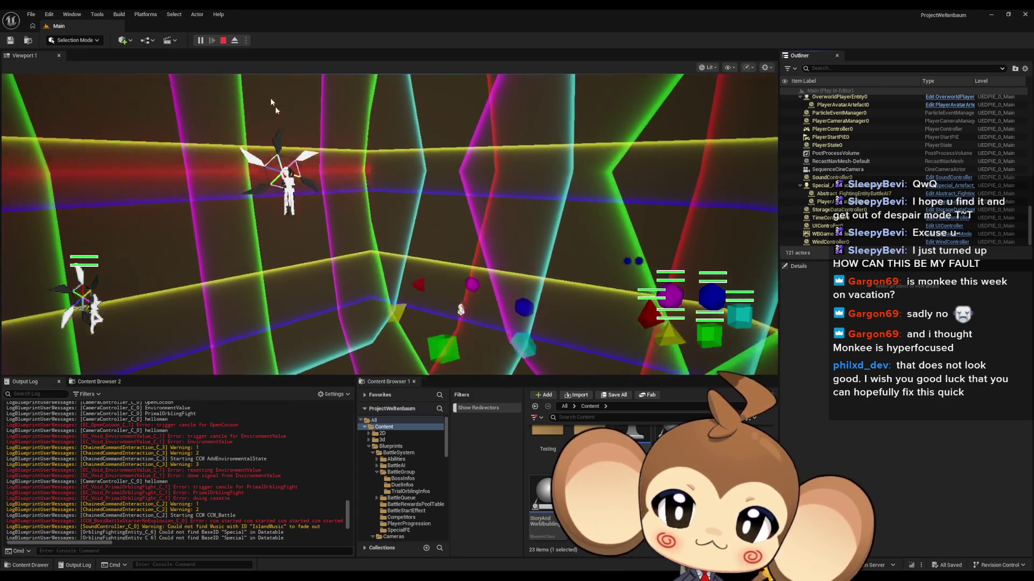
- Stop the play test and review ChainedCommandInteraction's ExecuteNextModules graph, then view EC_Void_OpenCocoon
{"action": "left_click", "coordinate": [225, 41]}
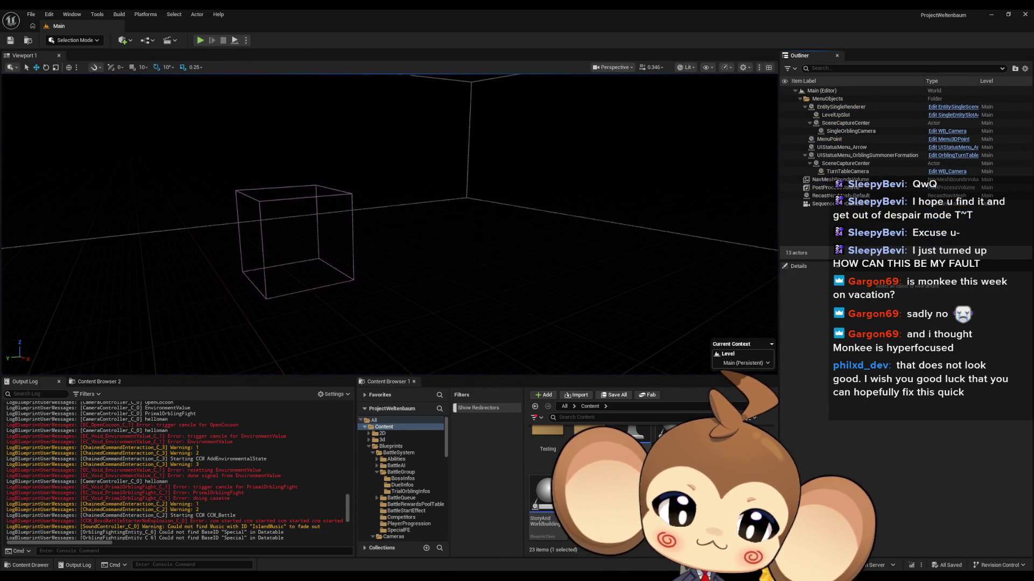
{"action": "mouse_move", "coordinate": [499, 544]}
{"action": "left_click", "coordinate": [556, 544]}
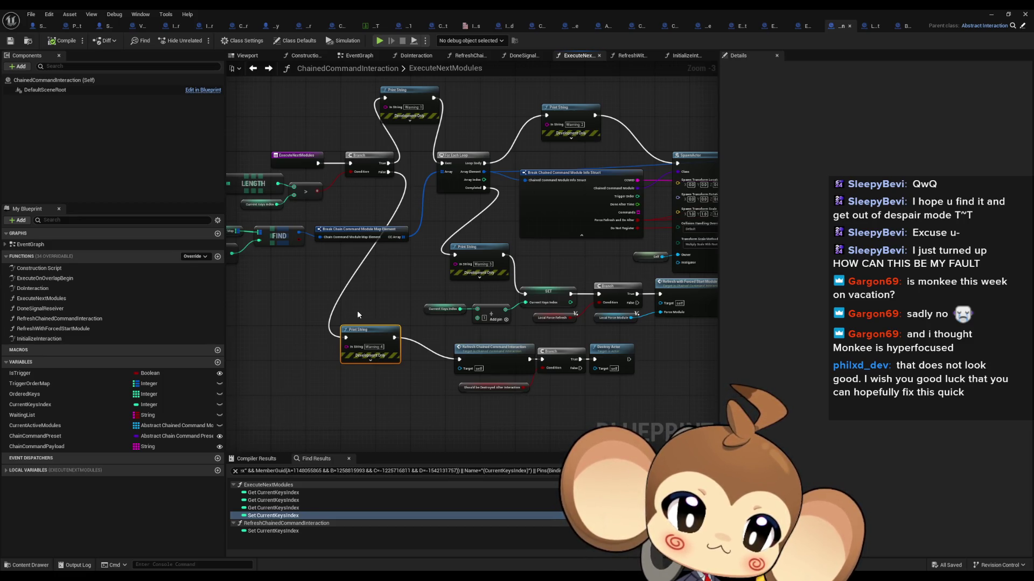
{"action": "left_click_drag", "start_coordinate": [357, 315], "coordinate": [414, 337]}
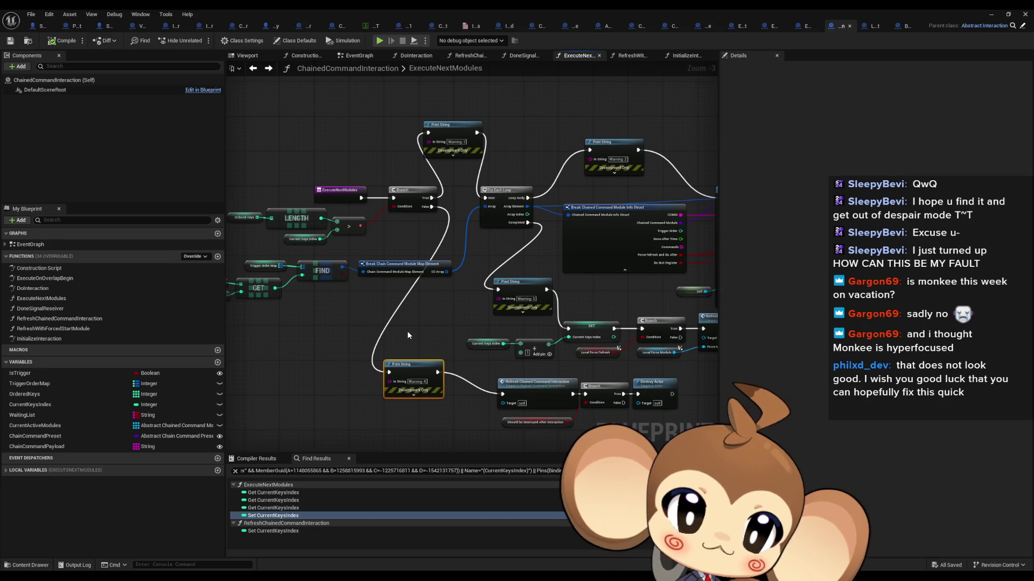
{"action": "scroll", "coordinate": [407, 331], "scroll_direction": "down", "scroll_amount": 1}
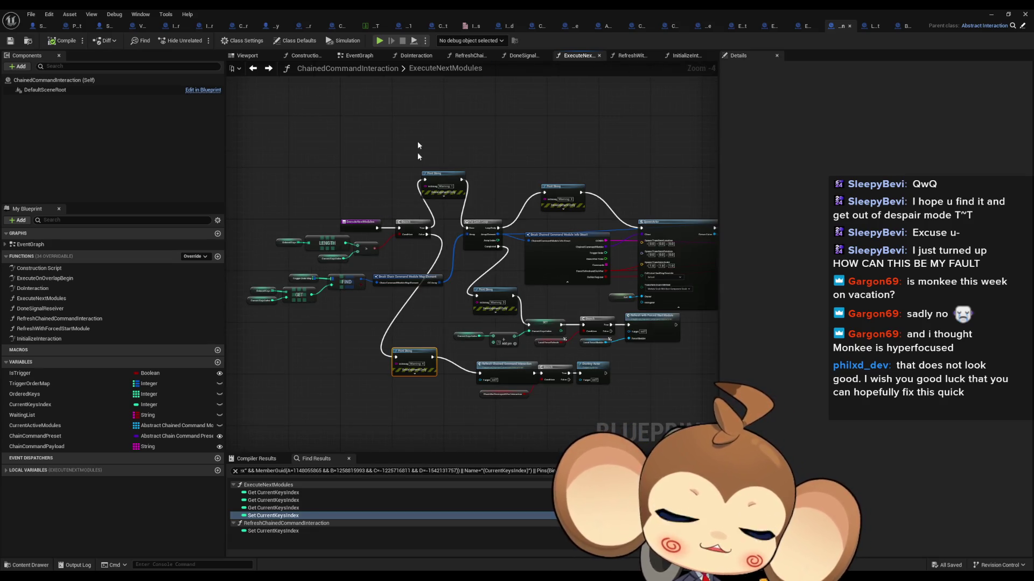
{"action": "scroll", "coordinate": [408, 263], "scroll_direction": "up", "scroll_amount": 2}
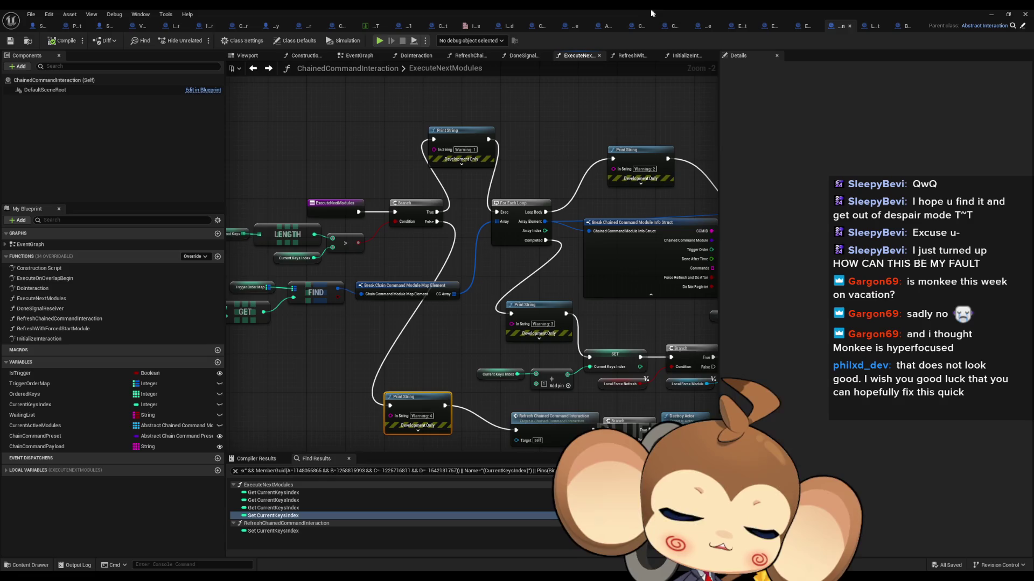
{"action": "left_click", "coordinate": [809, 25]}
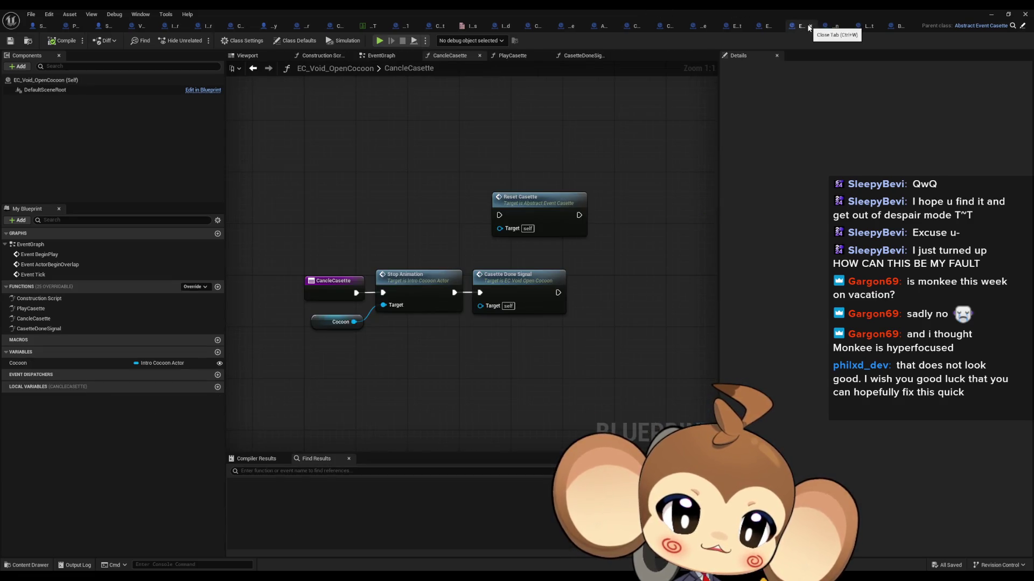
- Inspect EC_Void_PrimalOrblingFight's TriggerCanclePlayCasette graph, then select EC_OpenCocoon in the Outliner
{"action": "left_click", "coordinate": [729, 28]}
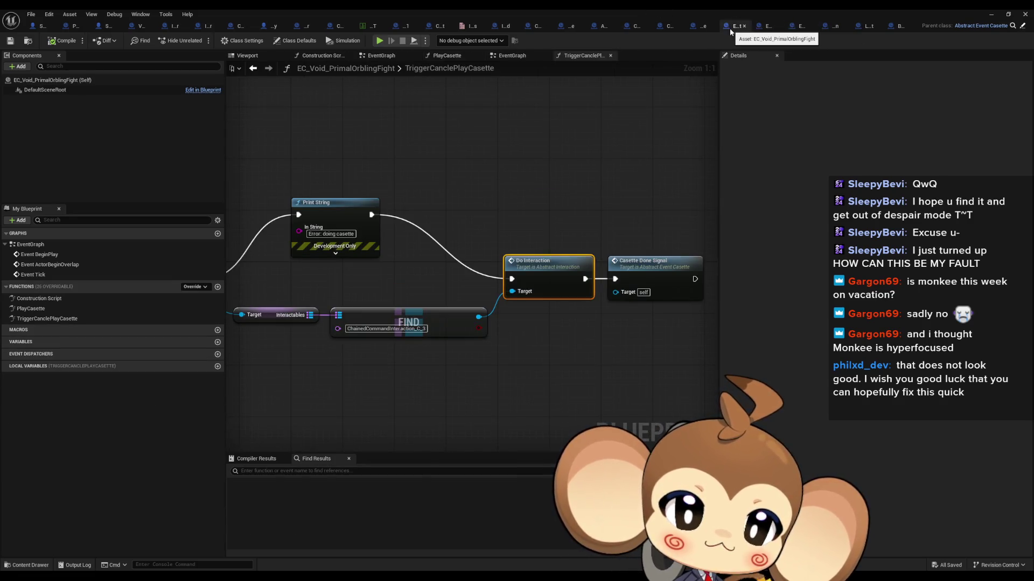
{"action": "double_click", "coordinate": [357, 8]}
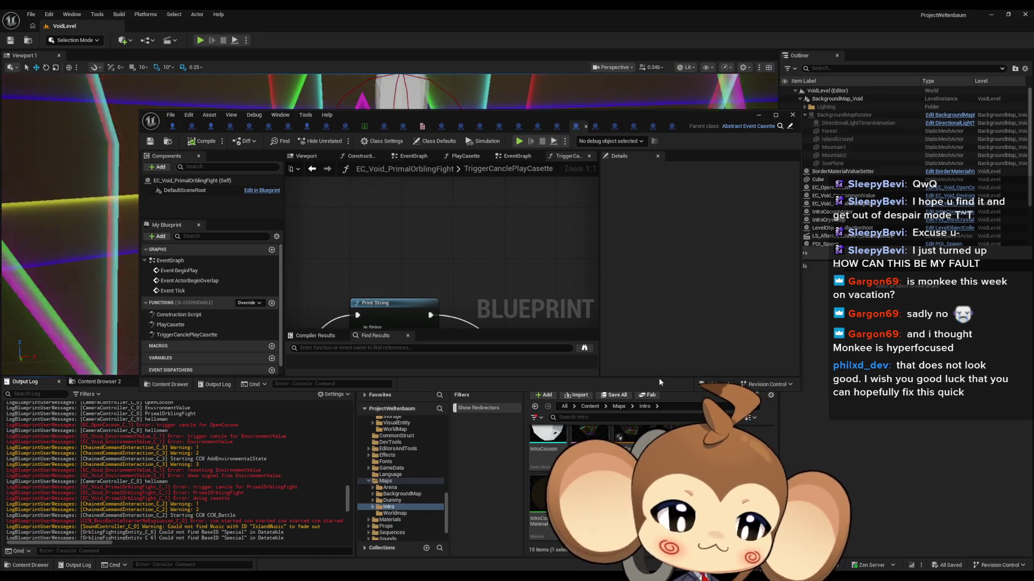
{"action": "double_click", "coordinate": [467, 116]}
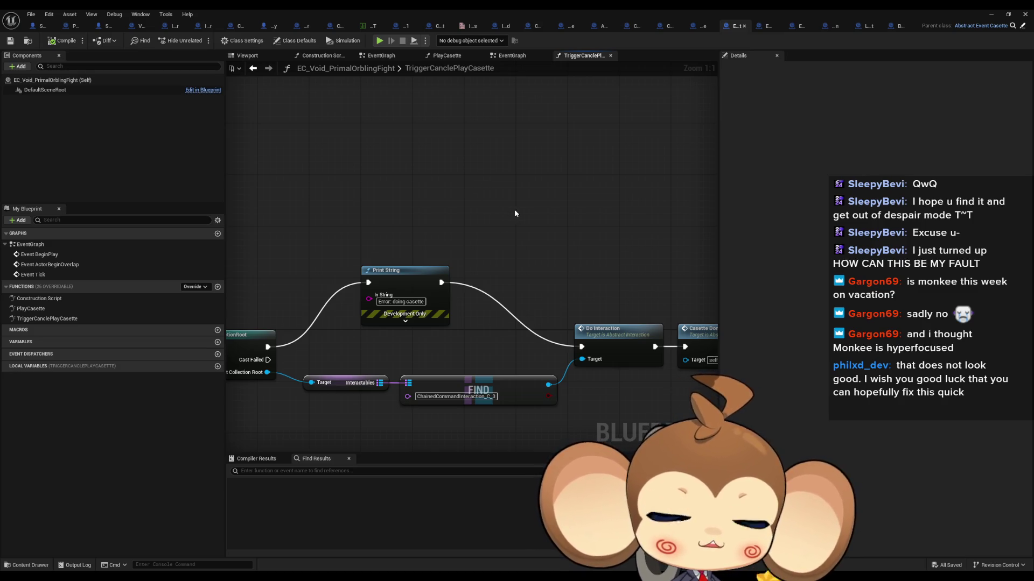
{"action": "mouse_move", "coordinate": [537, 225]}
{"action": "left_mouse_down"}
{"action": "mouse_move", "coordinate": [588, 219]}
{"action": "mouse_move", "coordinate": [616, 197]}
{"action": "mouse_move", "coordinate": [693, 218]}
{"action": "mouse_move", "coordinate": [515, 251]}
{"action": "left_mouse_up"}
{"action": "scroll", "coordinate": [526, 278], "scroll_direction": "down", "scroll_amount": 4}
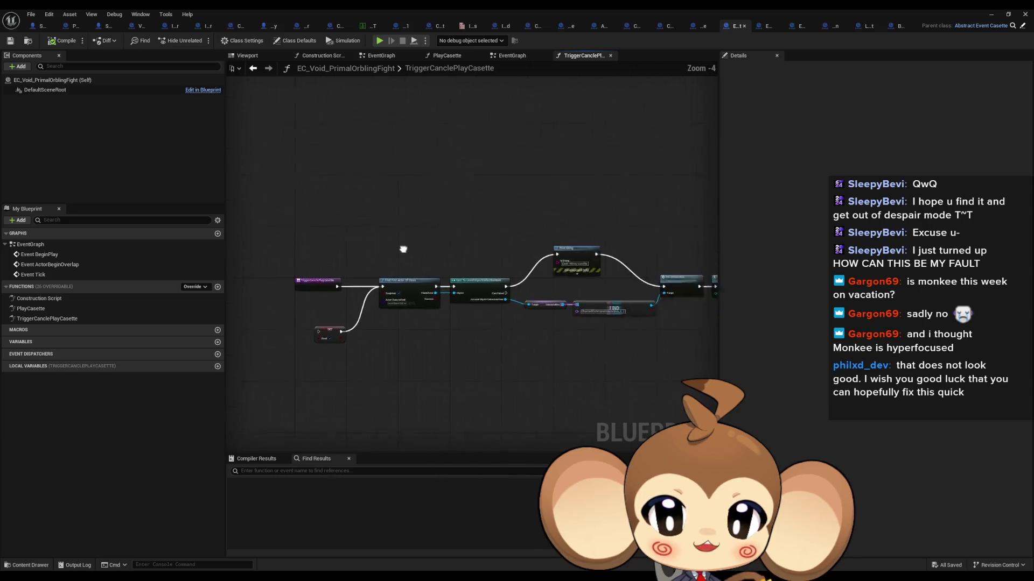
{"action": "mouse_move", "coordinate": [703, 9]}
{"action": "left_mouse_down"}
{"action": "mouse_move", "coordinate": [704, 116]}
{"action": "mouse_move", "coordinate": [673, 112]}
{"action": "left_mouse_up"}
{"action": "left_click", "coordinate": [832, 187]}
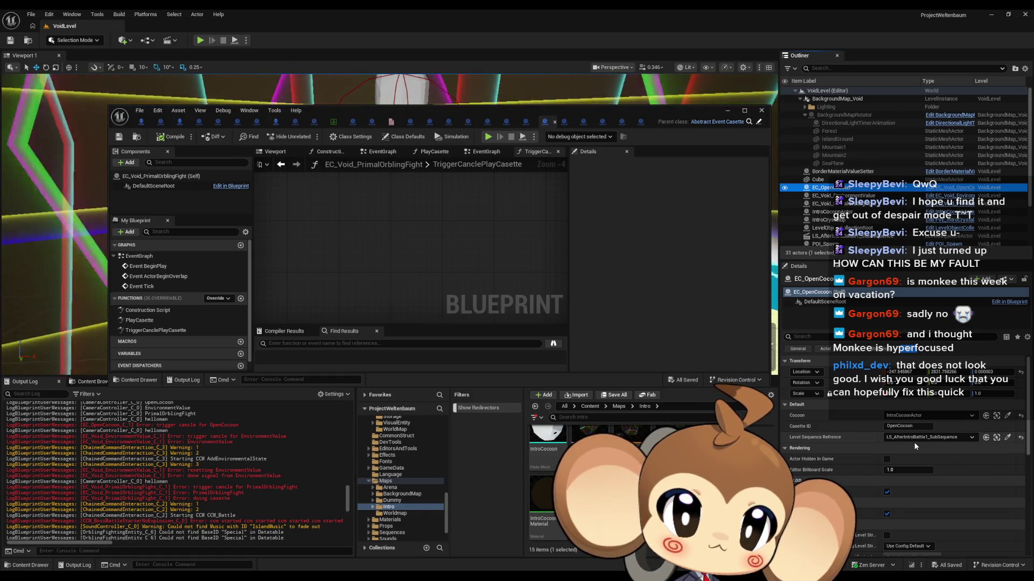
- Select EC_Void_EnvironmentValue, then LevelObjectCollectionRoot, and review its Interactables list
{"action": "scroll", "coordinate": [861, 162], "scroll_direction": "down", "scroll_amount": 2}
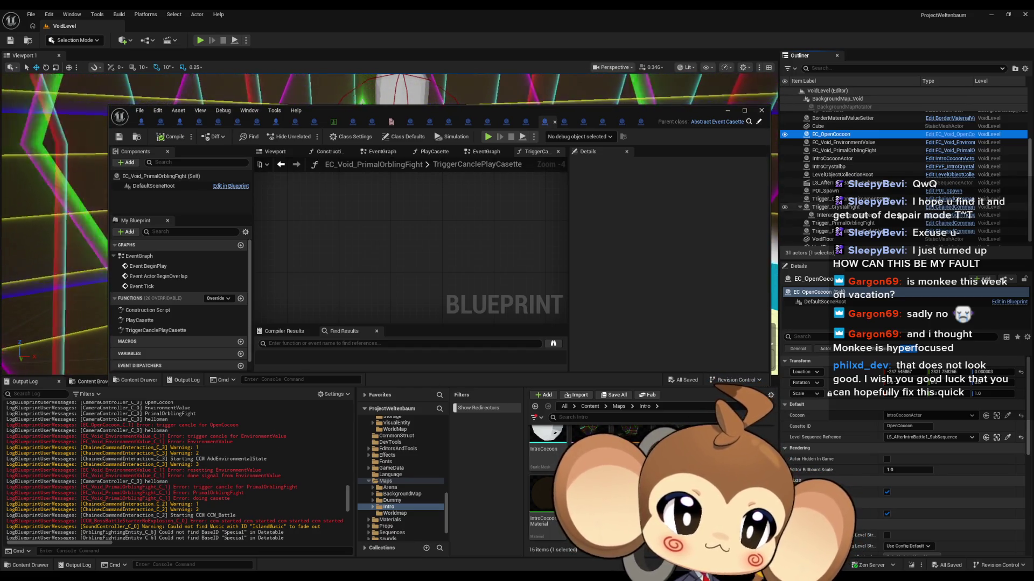
{"action": "scroll", "coordinate": [894, 223], "scroll_direction": "down", "scroll_amount": 1}
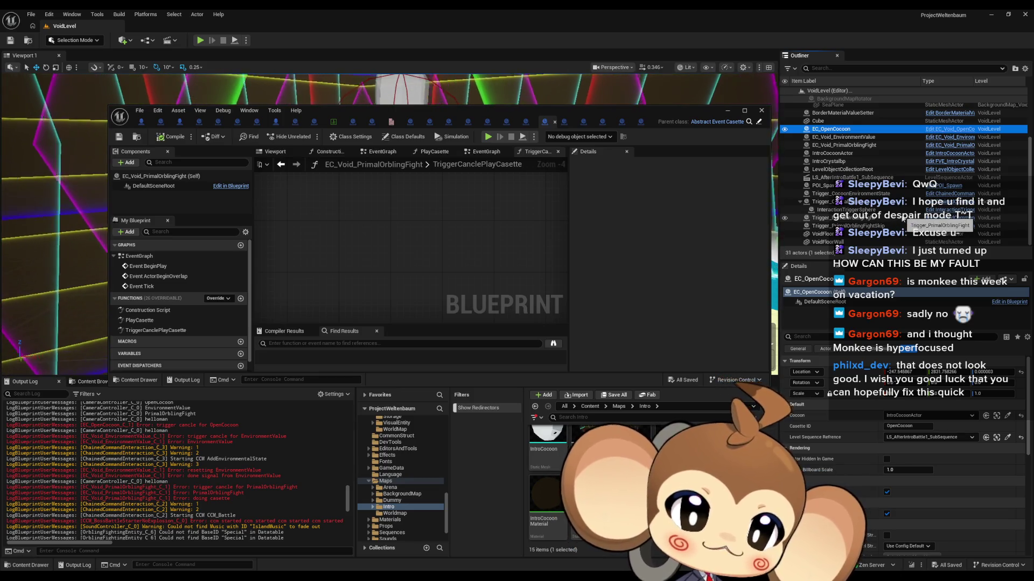
{"action": "left_click", "coordinate": [875, 138]}
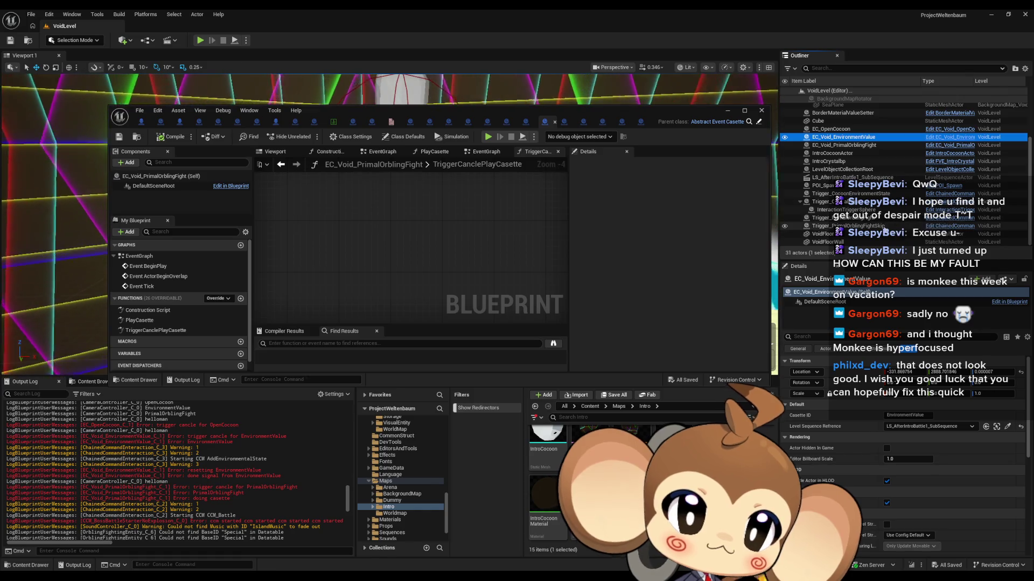
{"action": "scroll", "coordinate": [880, 218], "scroll_direction": "up", "scroll_amount": 3}
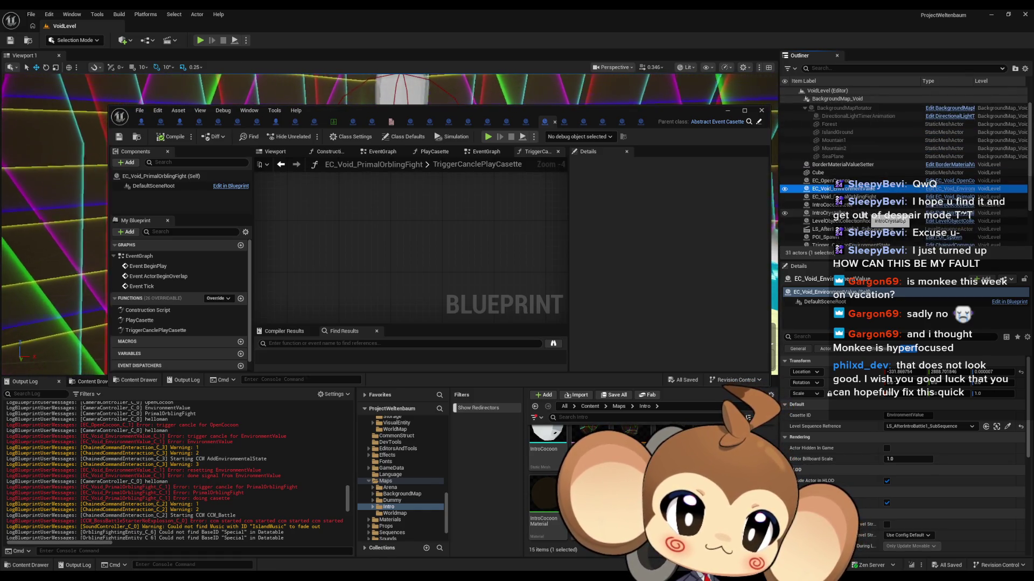
{"action": "left_click", "coordinate": [845, 222]}
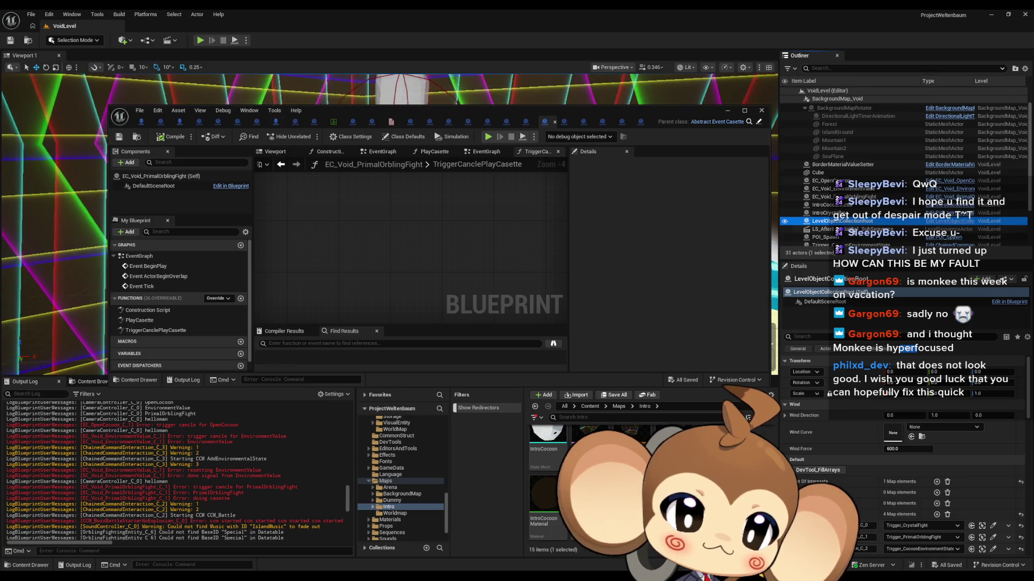
{"action": "scroll", "coordinate": [920, 454], "scroll_direction": "down", "scroll_amount": 1}
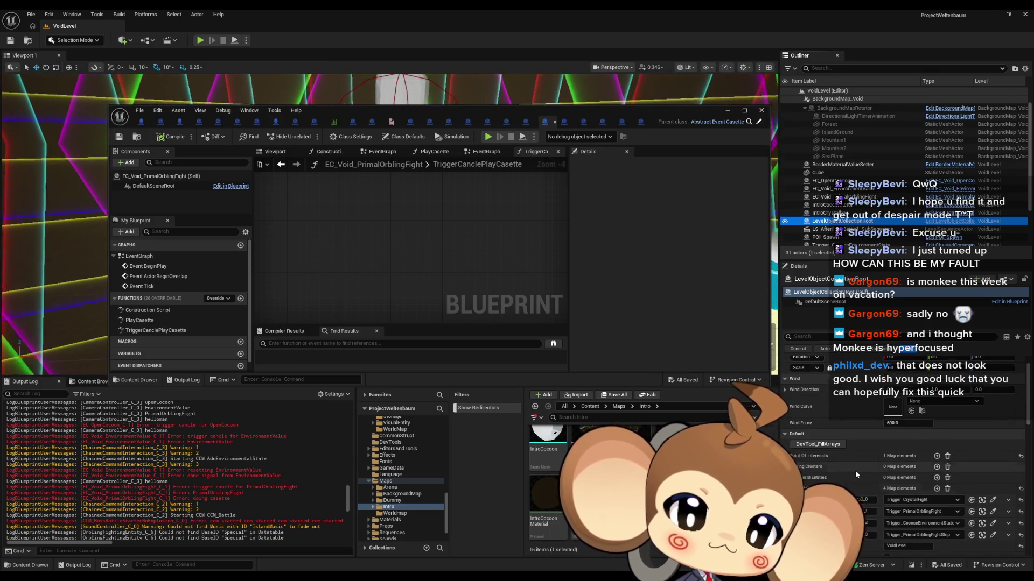
{"action": "scroll", "coordinate": [920, 457], "scroll_direction": "down", "scroll_amount": 1}
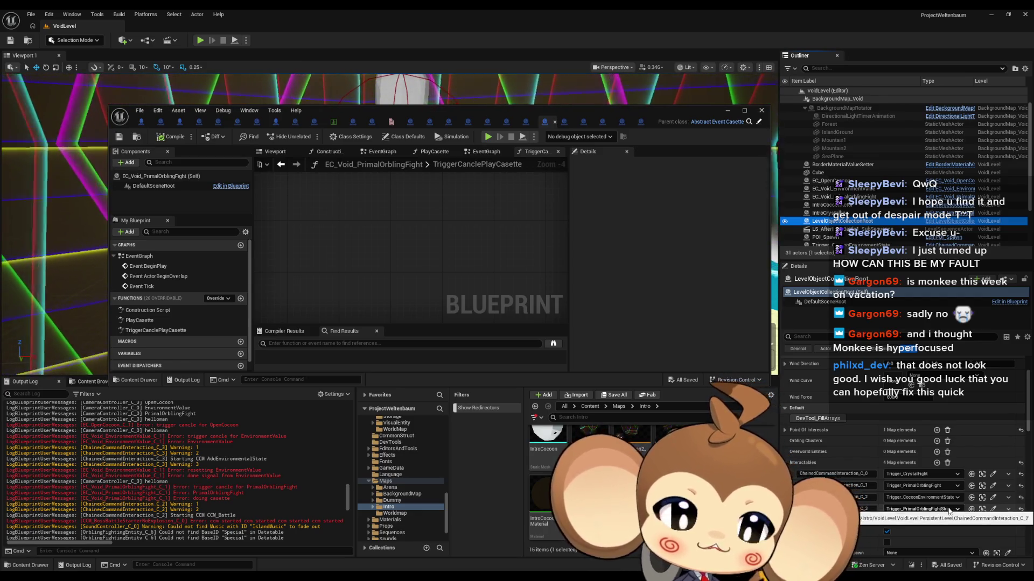
- Select Trigger_CocoonEnvironmentState and check its blueprint's Casette Done Signal node
{"action": "left_click", "coordinate": [983, 501]}
{"action": "double_click", "coordinate": [484, 106]}
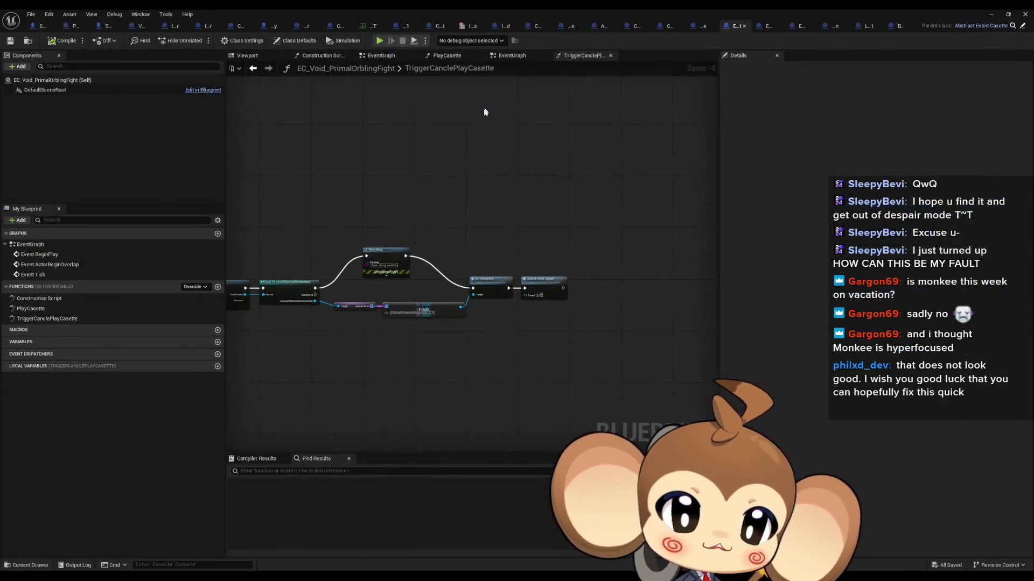
{"action": "scroll", "coordinate": [576, 251], "scroll_direction": "up", "scroll_amount": 3}
{"action": "left_click_drag", "start_coordinate": [576, 251], "coordinate": [637, 343]}
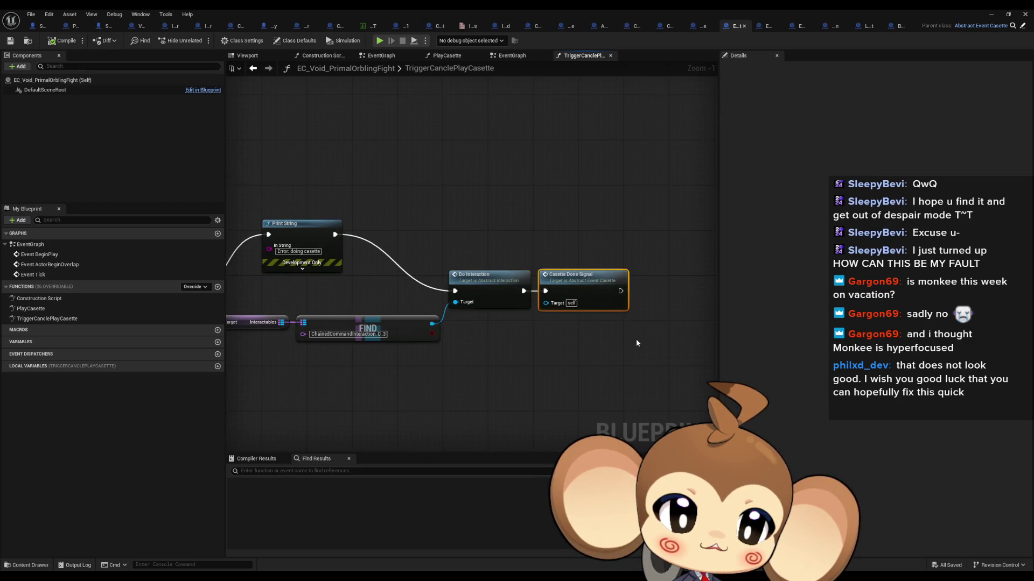
- Open the trigger's CCP_EnvironmentStateAdder preset, then its CCM_AddEnvironmentalState module blueprint
{"action": "double_click", "coordinate": [596, 9]}
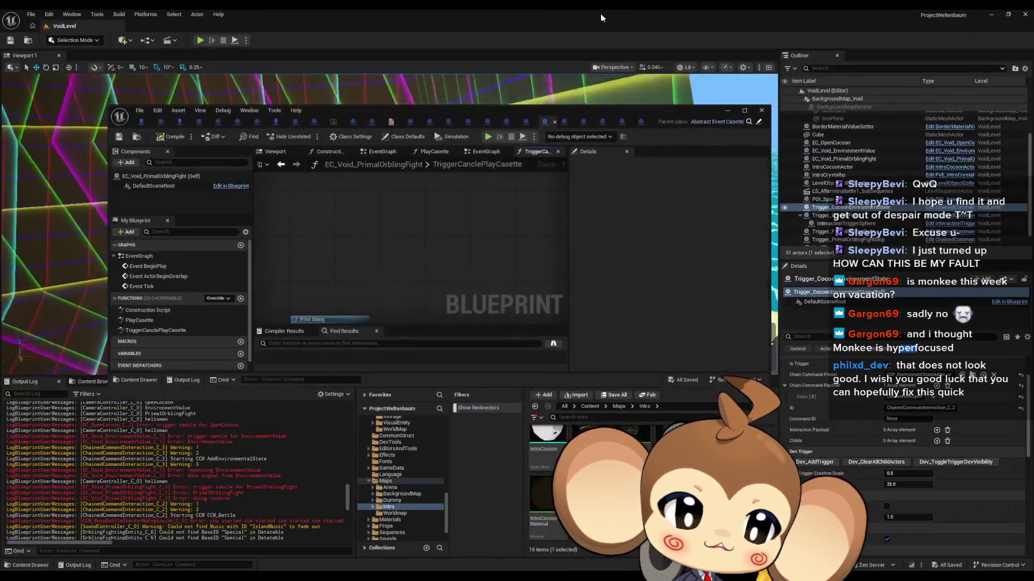
{"action": "scroll", "coordinate": [929, 439], "scroll_direction": "up", "scroll_amount": 2}
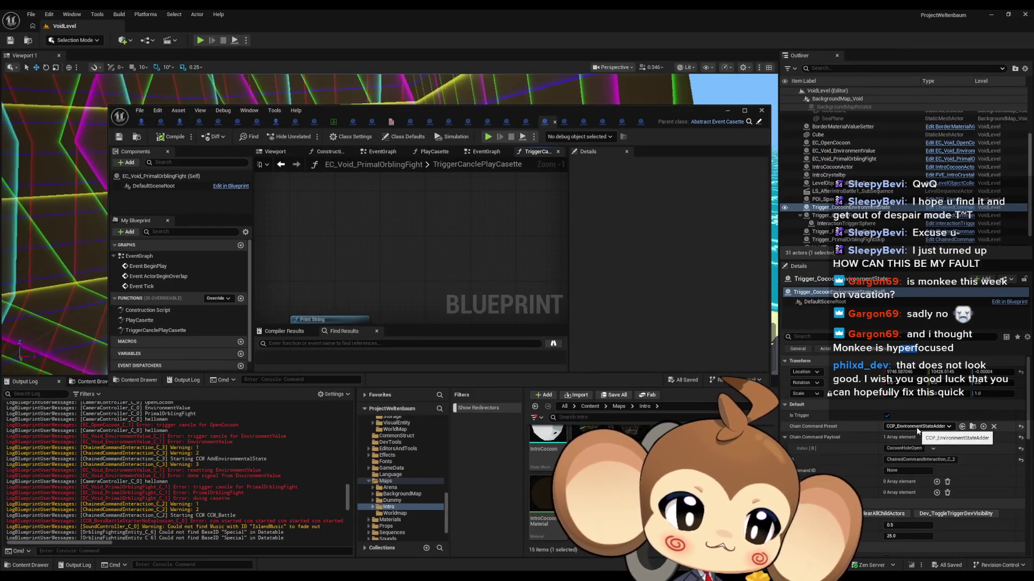
{"action": "left_click", "coordinate": [973, 426]}
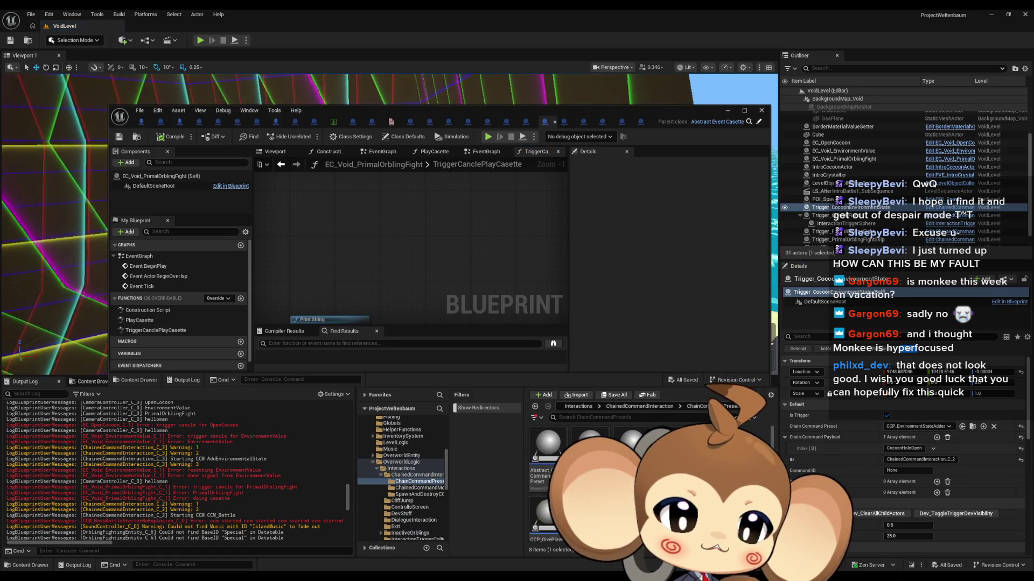
{"action": "double_click", "coordinate": [590, 452]}
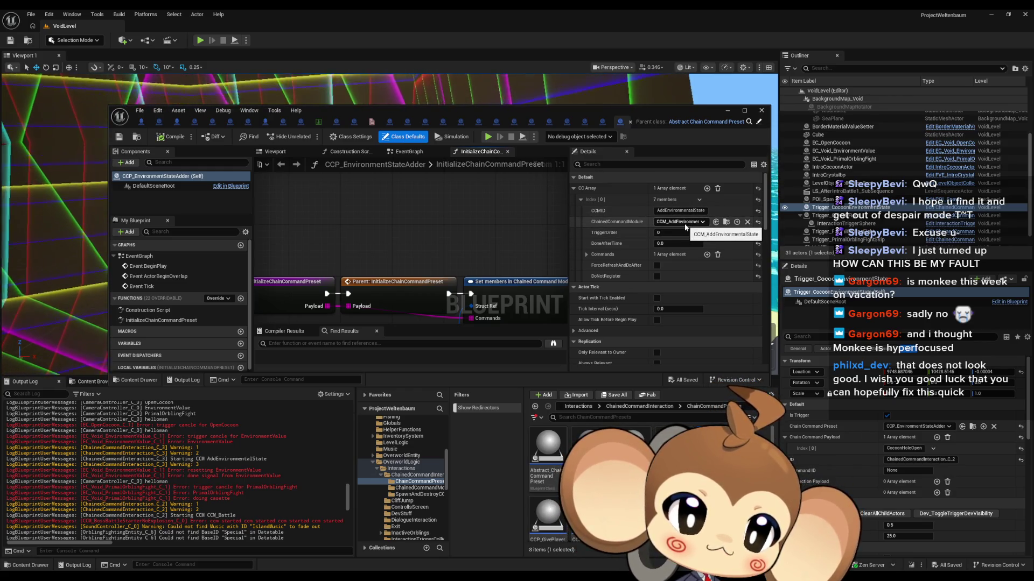
{"action": "left_click", "coordinate": [725, 222]}
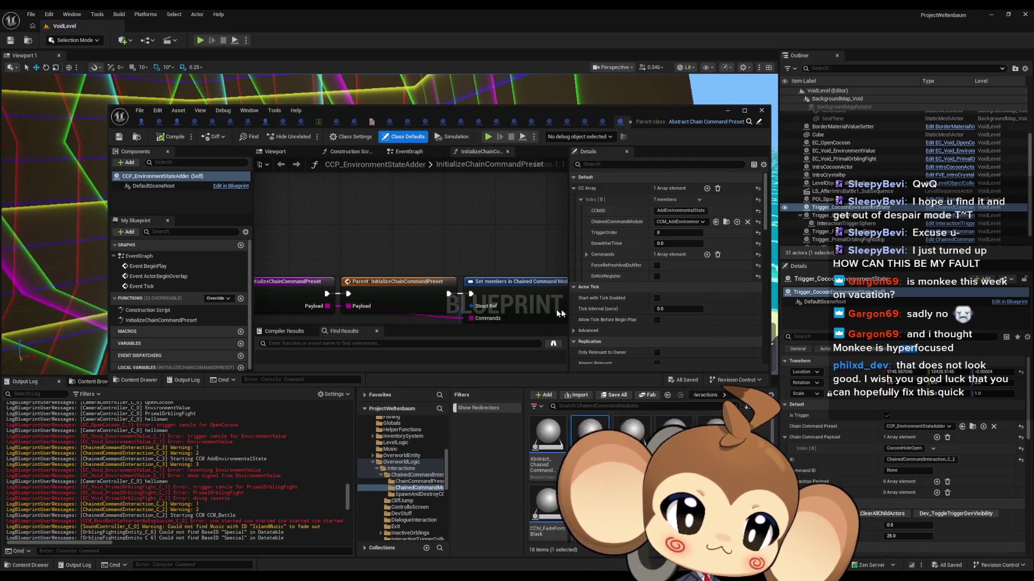
{"action": "double_click", "coordinate": [438, 112]}
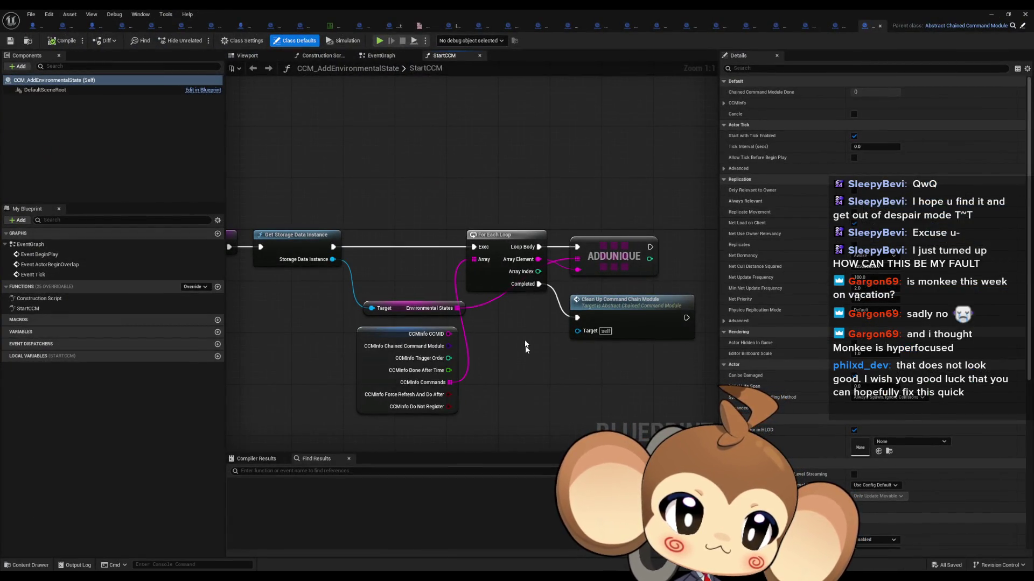
- Open Clean Up Command Chain Module's function in Abstract_ChainedCommandModule, confirming it only calls Destroy Actor
{"action": "left_click_drag", "start_coordinate": [565, 368], "coordinate": [644, 309]}
{"action": "key", "text": "Home"}
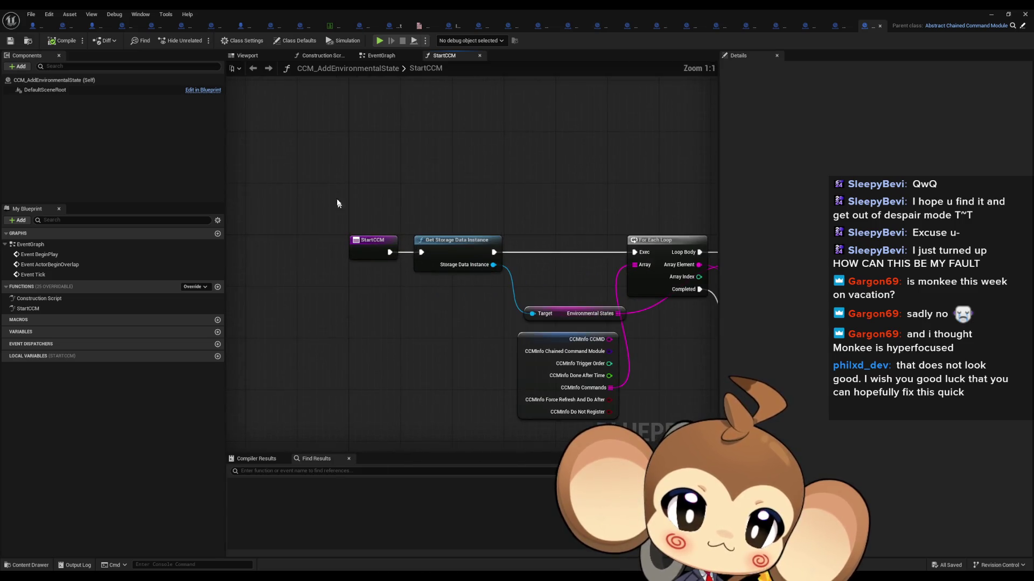
{"action": "left_click_drag", "start_coordinate": [372, 272], "coordinate": [161, 261]}
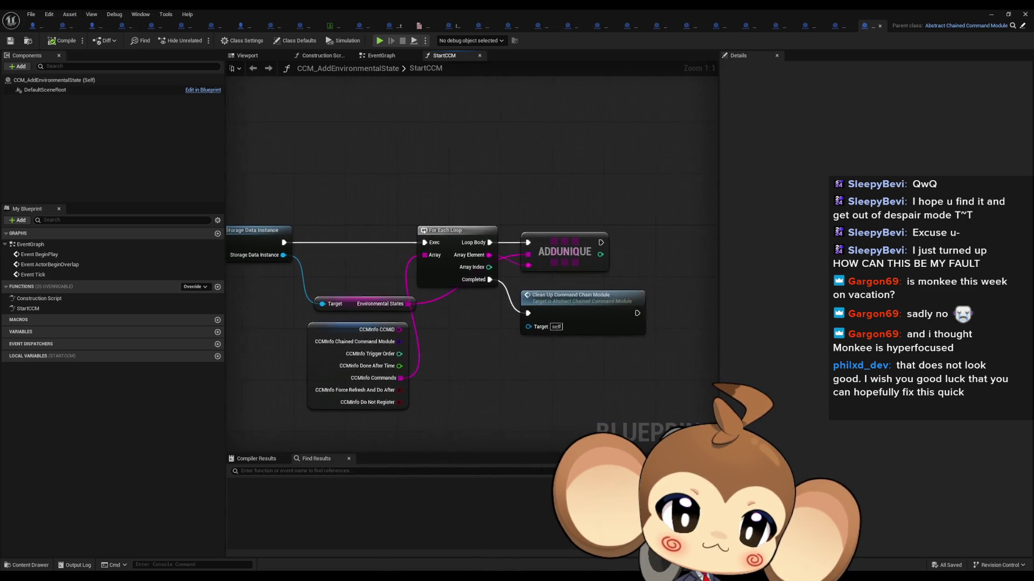
{"action": "mouse_move", "coordinate": [563, 313]}
{"action": "left_mouse_down"}
{"action": "mouse_move", "coordinate": [697, 303]}
{"action": "mouse_move", "coordinate": [589, 294]}
{"action": "left_mouse_up"}
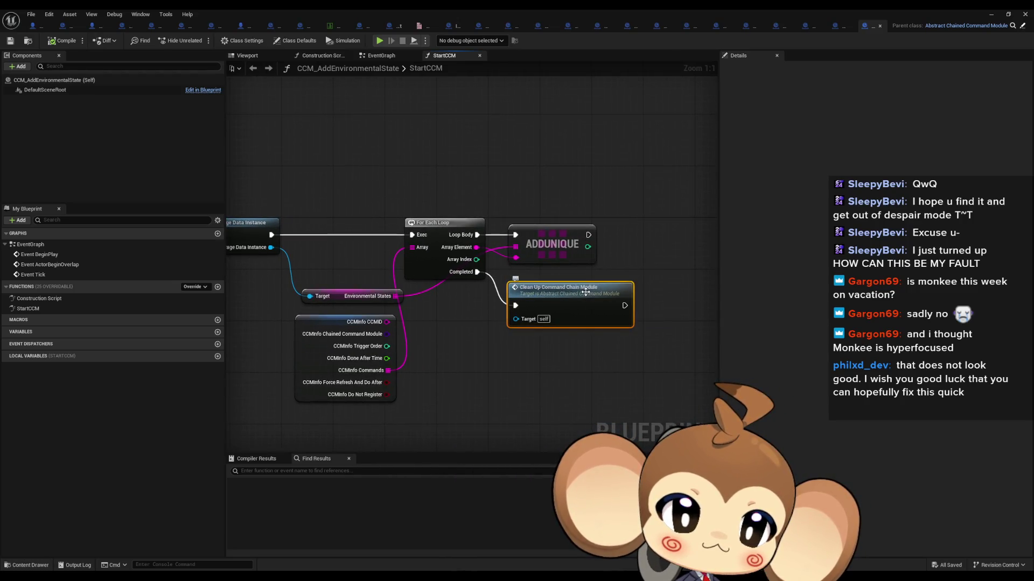
{"action": "double_click", "coordinate": [585, 291]}
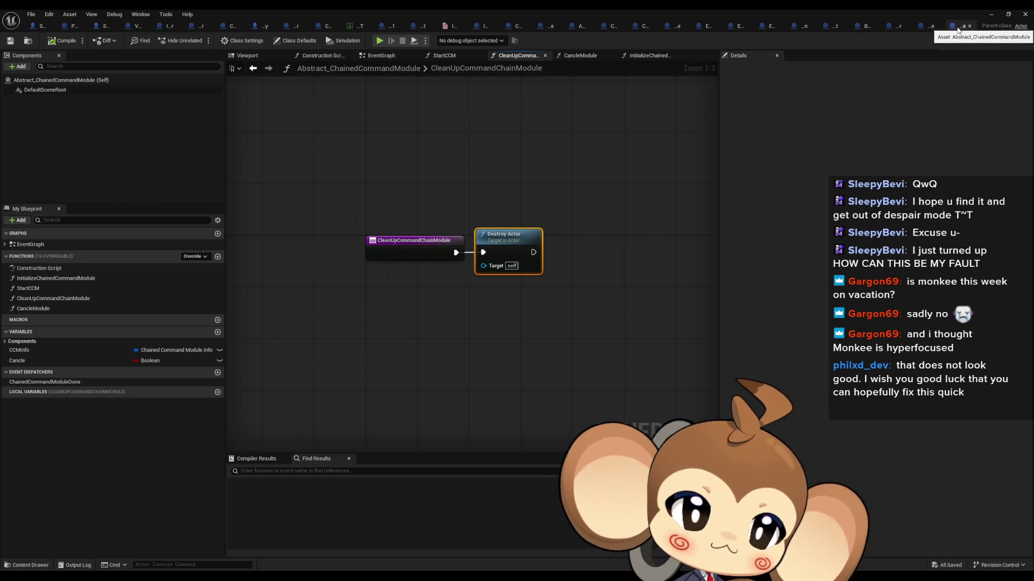
{"action": "left_click", "coordinate": [928, 28]}
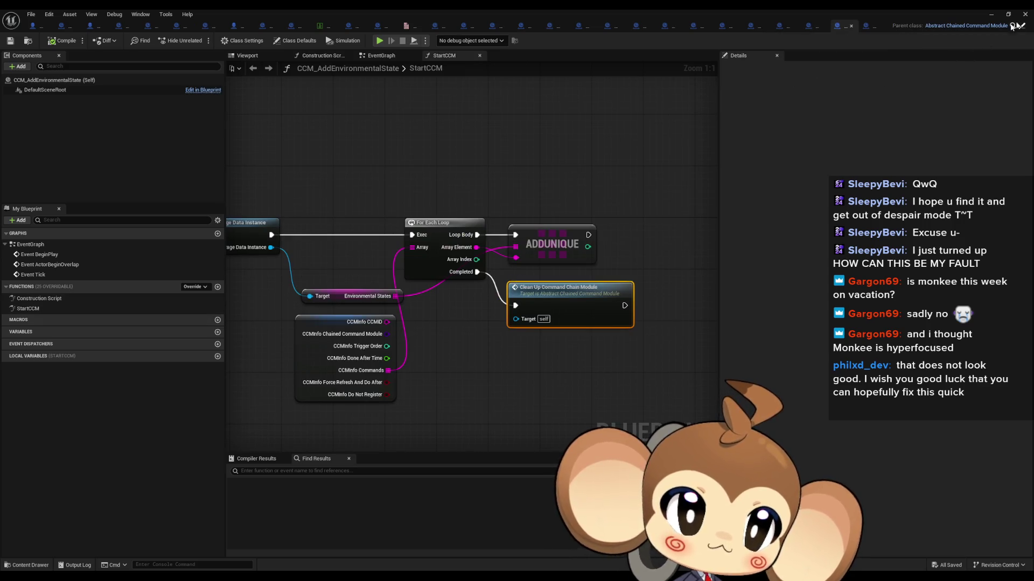
{"action": "left_click", "coordinate": [1022, 28]}
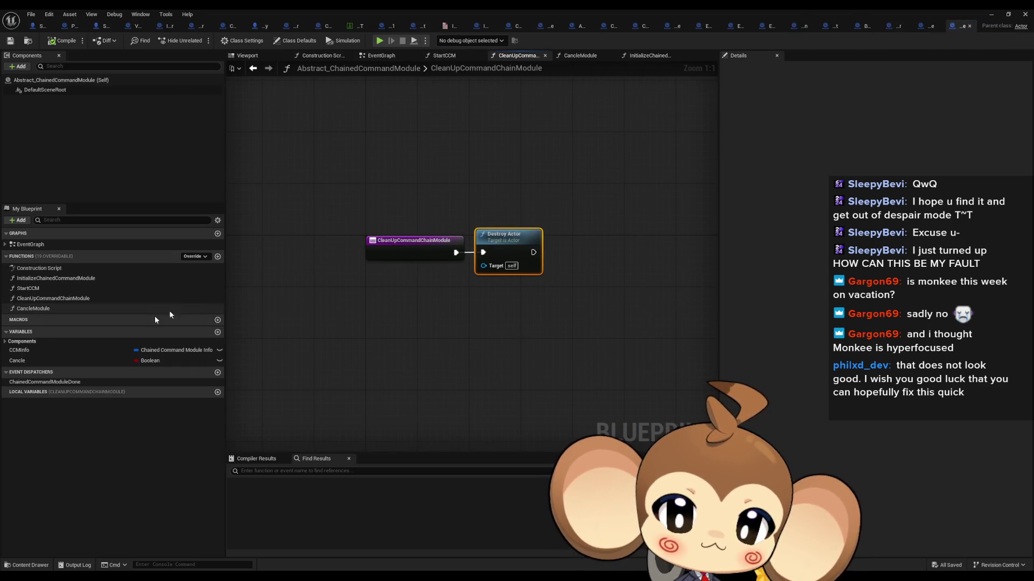
- Find all references to the ChainedCommandModuleDone event dispatcher
{"action": "left_click", "coordinate": [37, 382]}
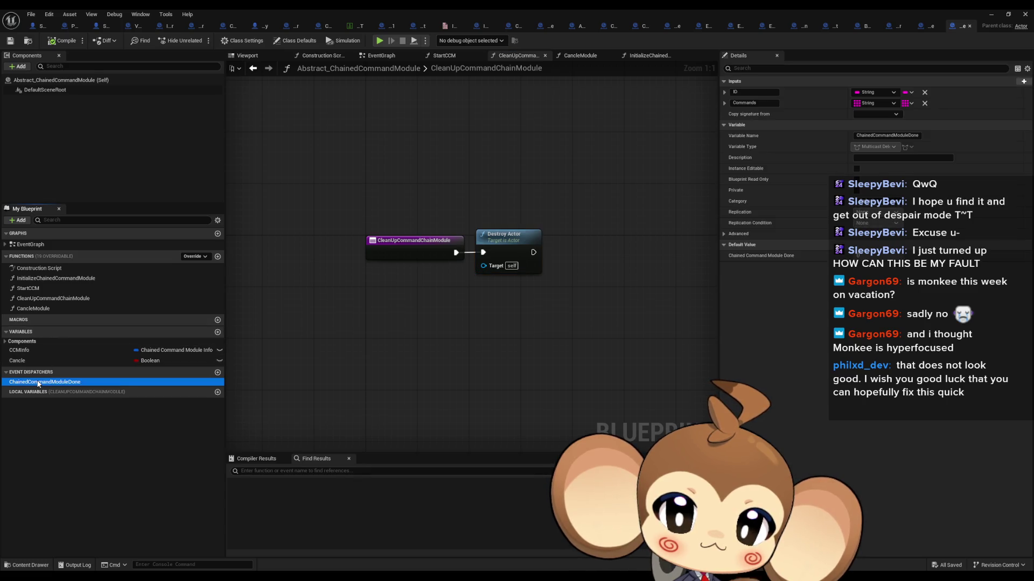
{"action": "right_click", "coordinate": [38, 382]}
{"action": "left_click", "coordinate": [67, 426]}
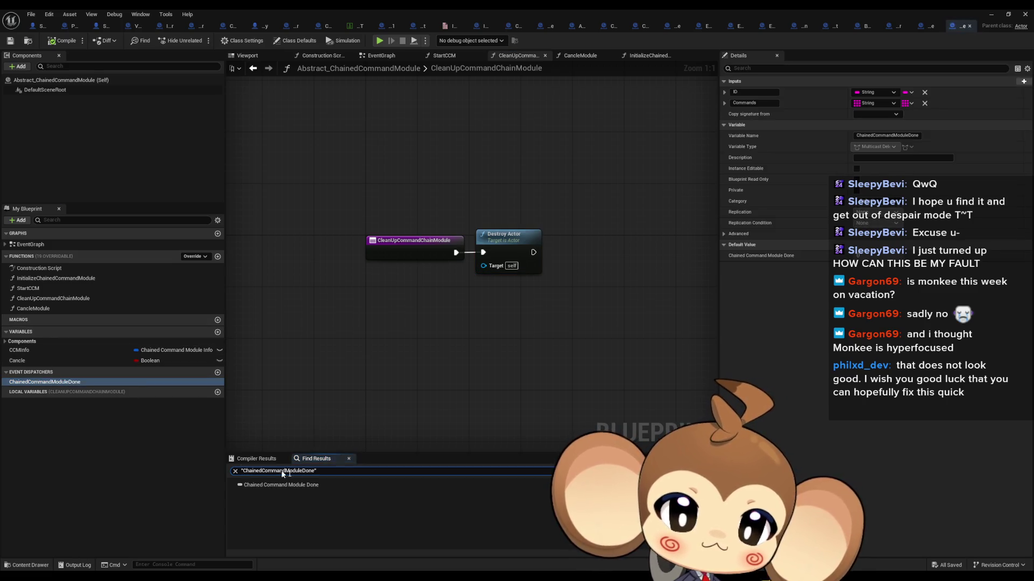
{"action": "left_click", "coordinate": [587, 436]}
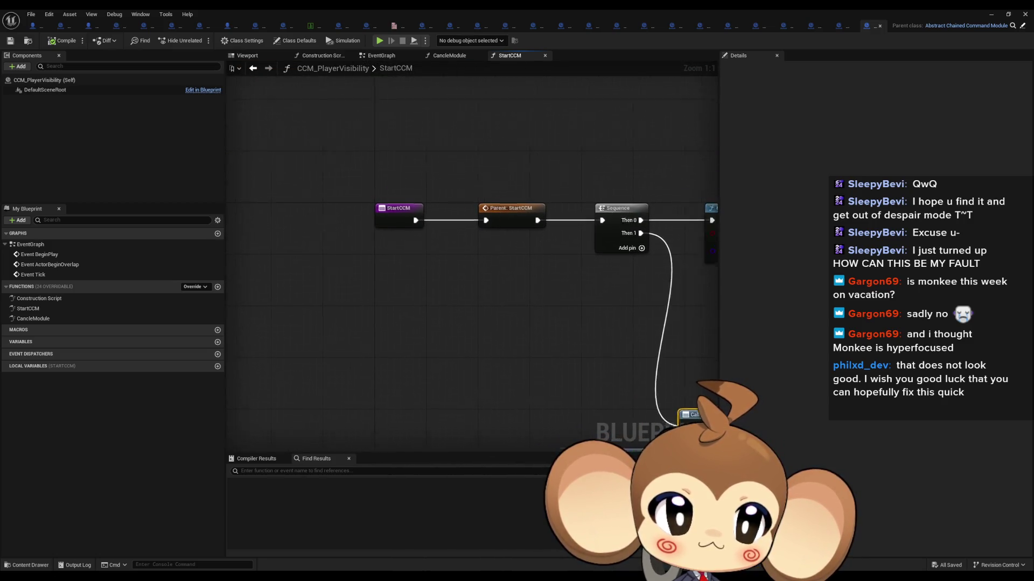
- Compare a referencing graph's Done call and Clean Up nodes with CCM_AddEnvironmentalState's StartCCM
{"action": "left_click_drag", "start_coordinate": [424, 317], "coordinate": [429, 271]}
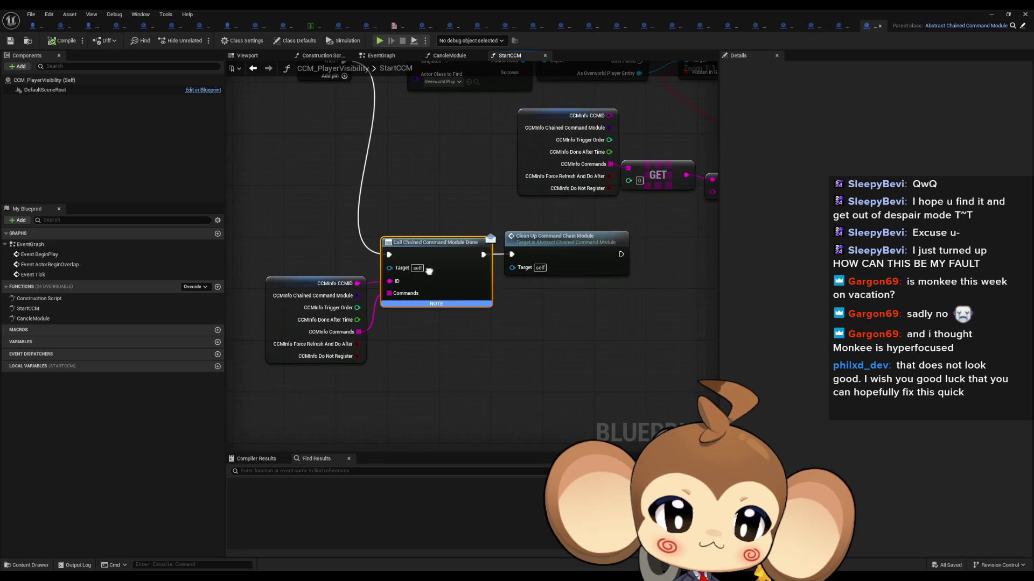
{"action": "left_click", "coordinate": [592, 263]}
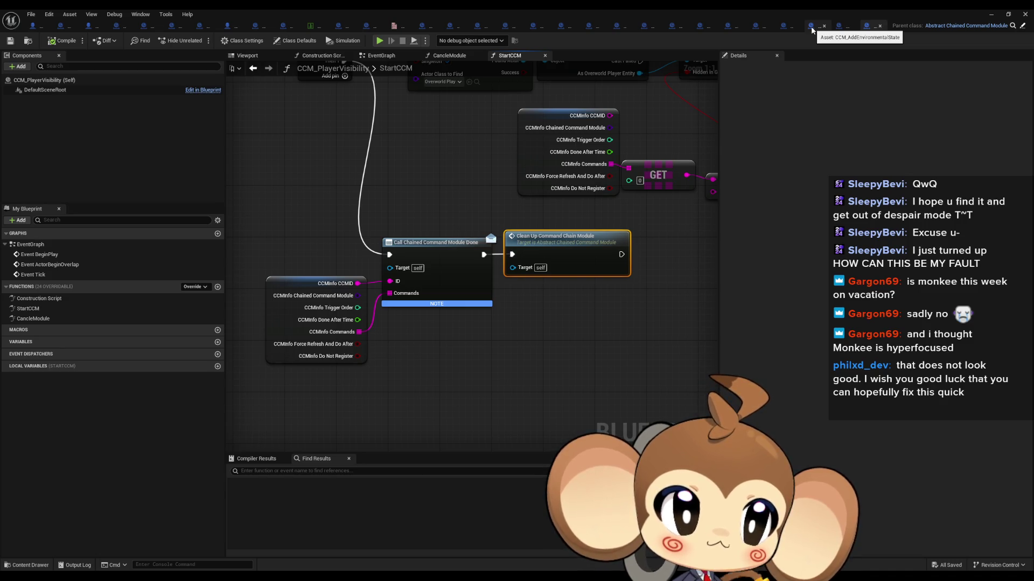
{"action": "left_click", "coordinate": [811, 30]}
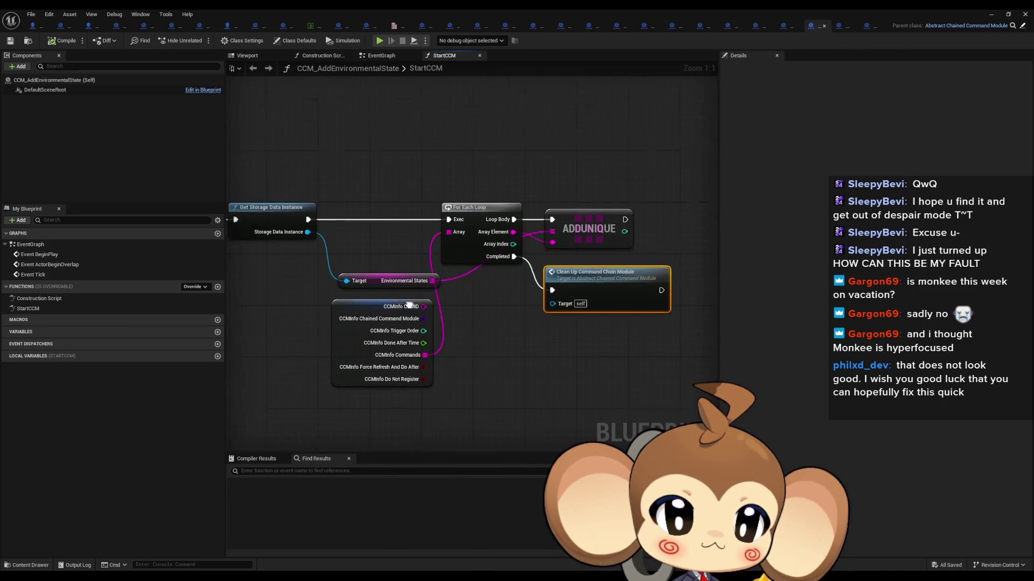
{"action": "mouse_move", "coordinate": [440, 294]}
{"action": "left_mouse_down"}
{"action": "mouse_move", "coordinate": [619, 305]}
{"action": "mouse_move", "coordinate": [450, 310]}
{"action": "mouse_move", "coordinate": [542, 309]}
{"action": "left_mouse_up"}
{"action": "left_click_drag", "start_coordinate": [404, 228], "coordinate": [602, 289]}
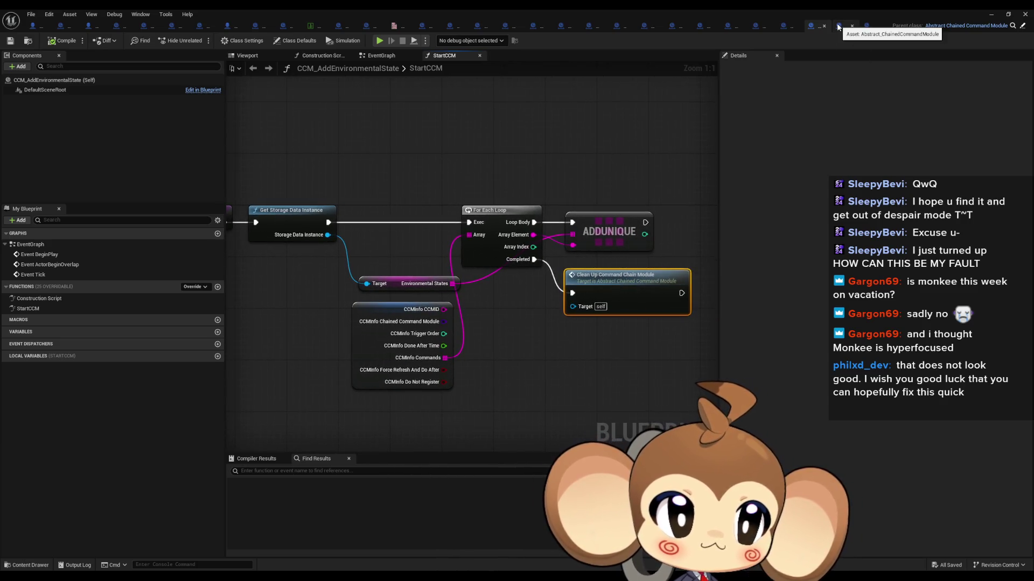
- Compare the StartCCM graphs of CCM_PlayerVisibility, CCM_AddEnvironmentalState and the abstract parent
{"action": "left_click", "coordinate": [873, 25]}
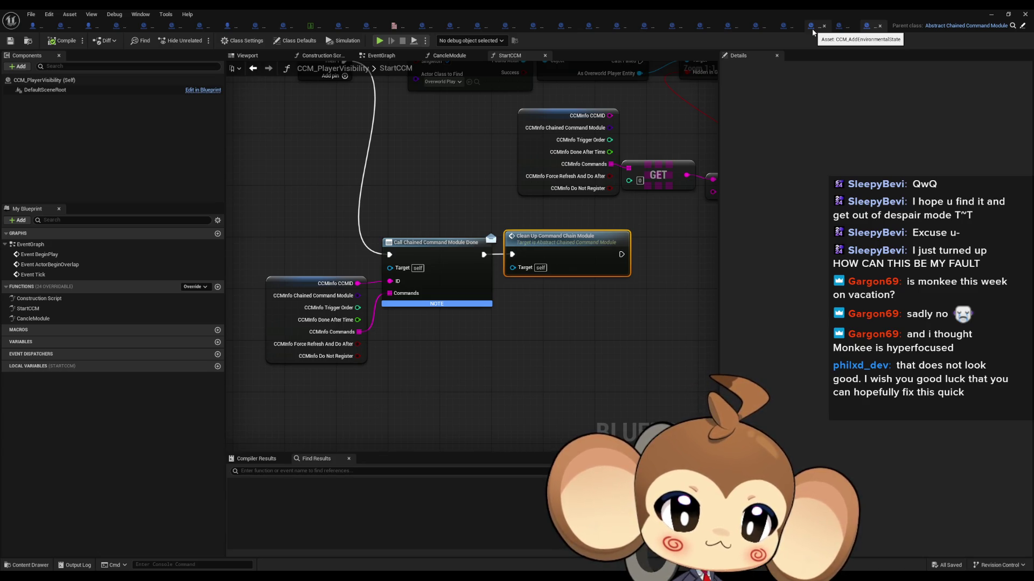
{"action": "left_click_drag", "start_coordinate": [606, 177], "coordinate": [684, 296]}
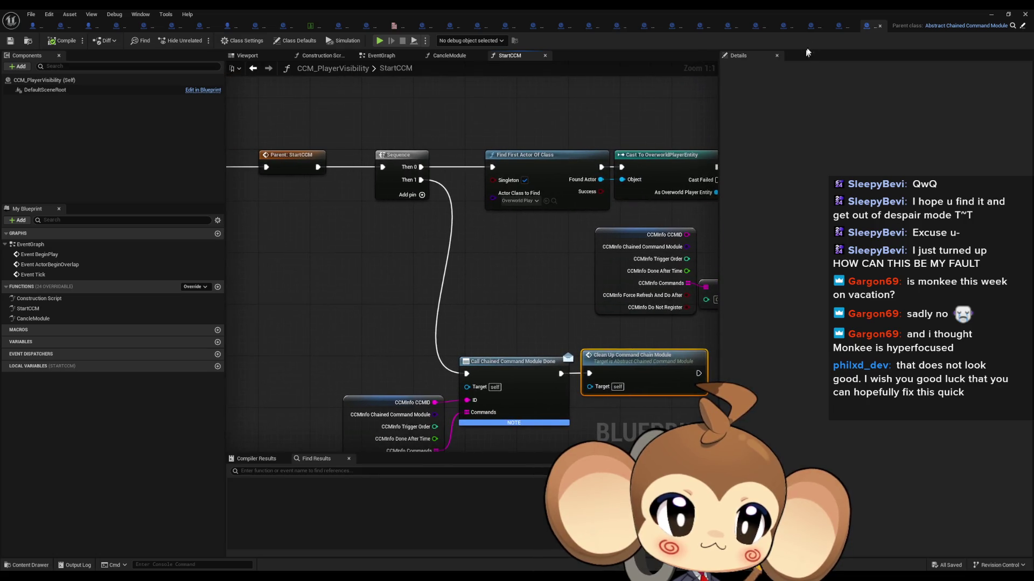
{"action": "left_click", "coordinate": [806, 32]}
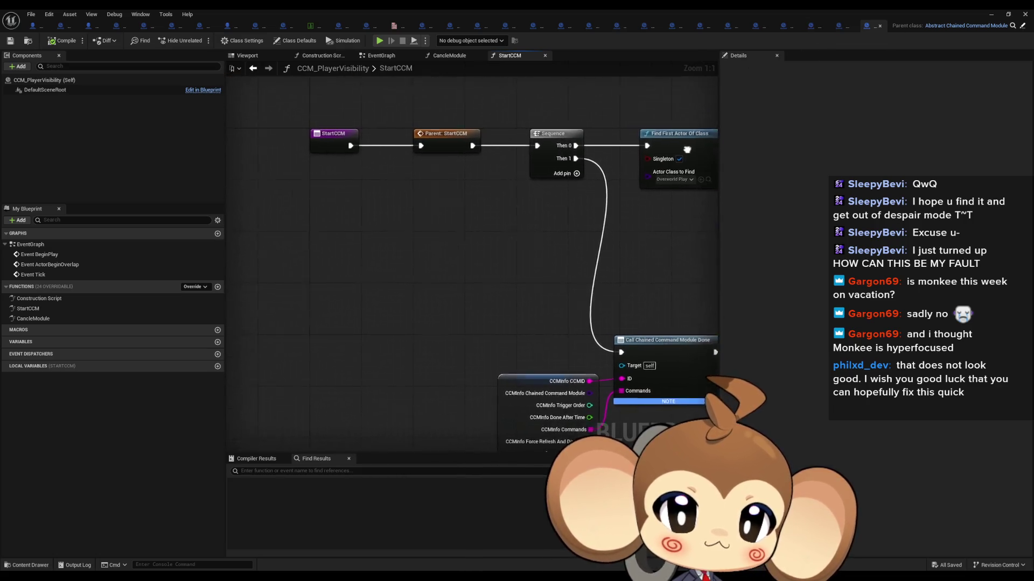
{"action": "mouse_move", "coordinate": [489, 192]}
{"action": "left_mouse_down"}
{"action": "mouse_move", "coordinate": [689, 195]}
{"action": "mouse_move", "coordinate": [336, 216]}
{"action": "left_mouse_up"}
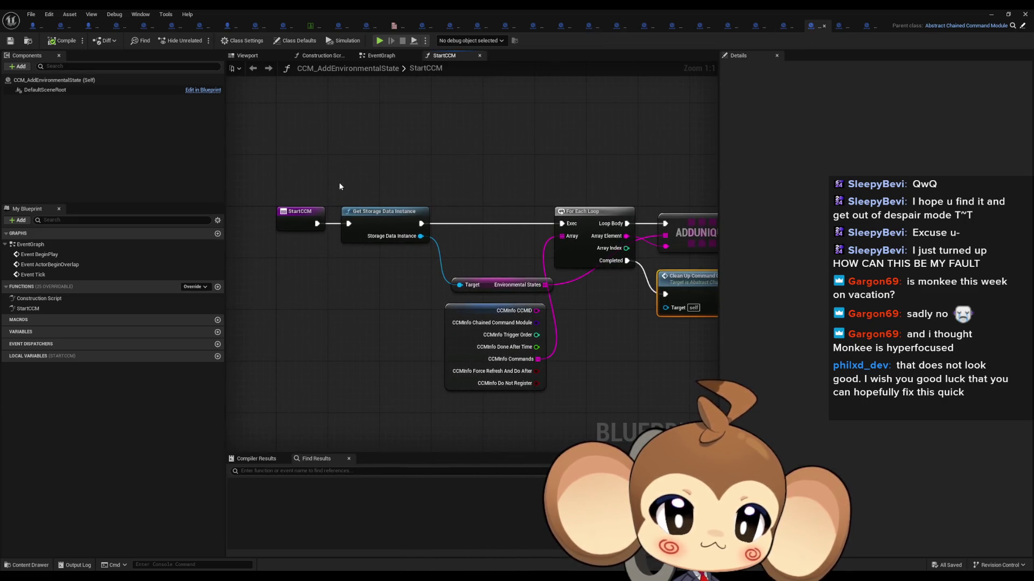
{"action": "left_click", "coordinate": [864, 24]}
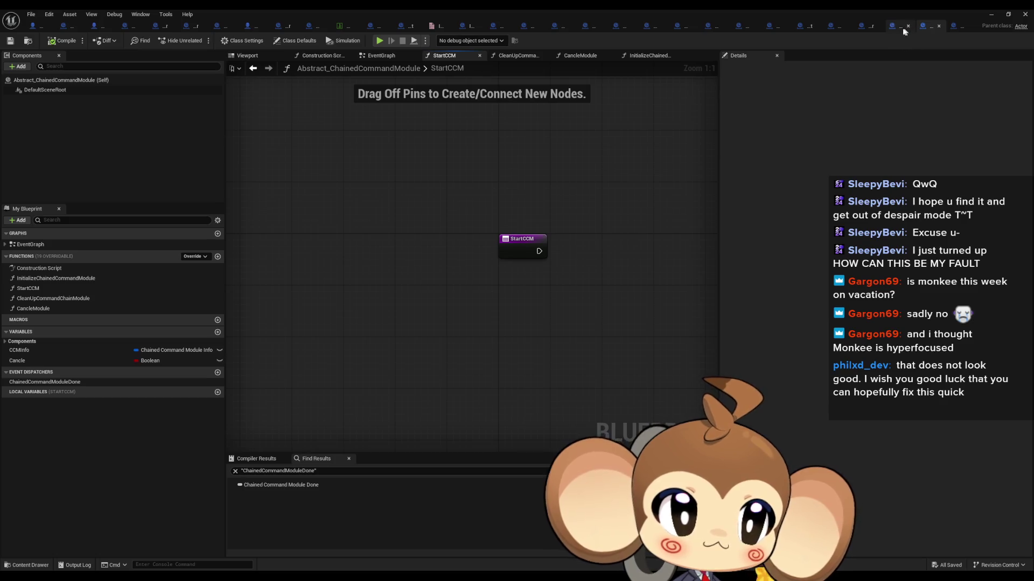
{"action": "left_click", "coordinate": [956, 24]}
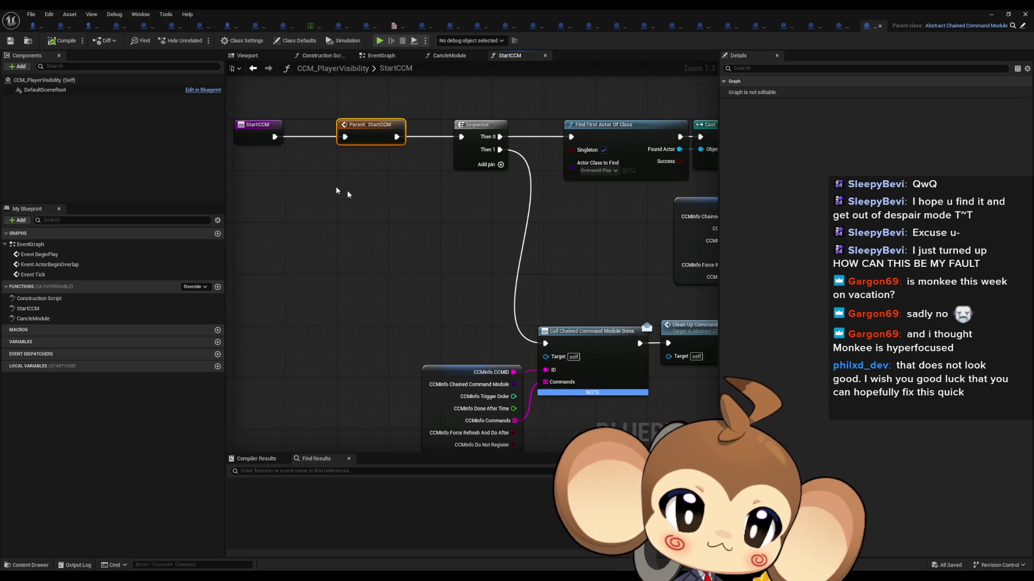
{"action": "left_click", "coordinate": [838, 27]}
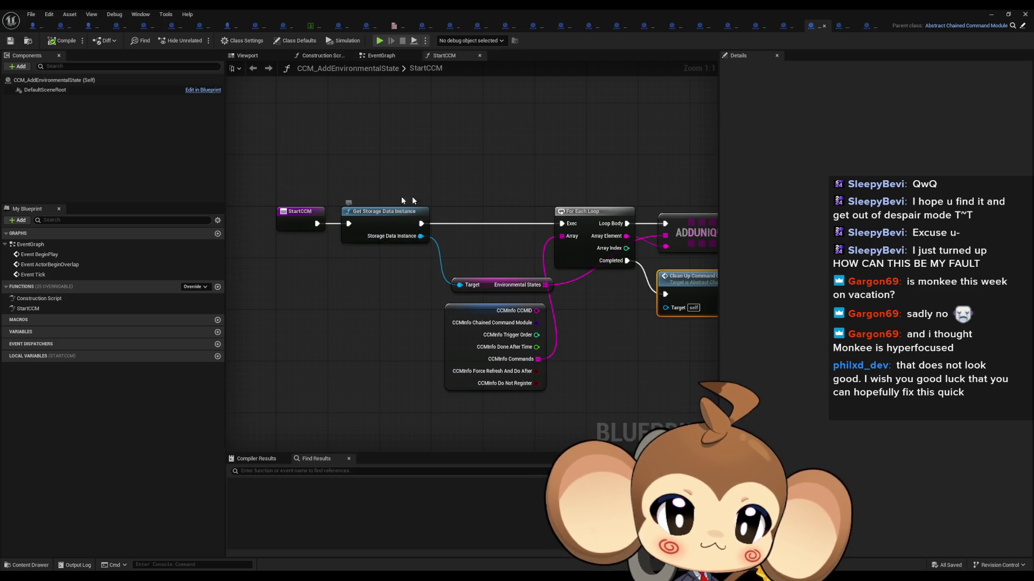
- Select and copy CCM_PlayerVisibility's CCMInfo break and Call Done nodes
{"action": "left_click_drag", "start_coordinate": [587, 186], "coordinate": [627, 266]}
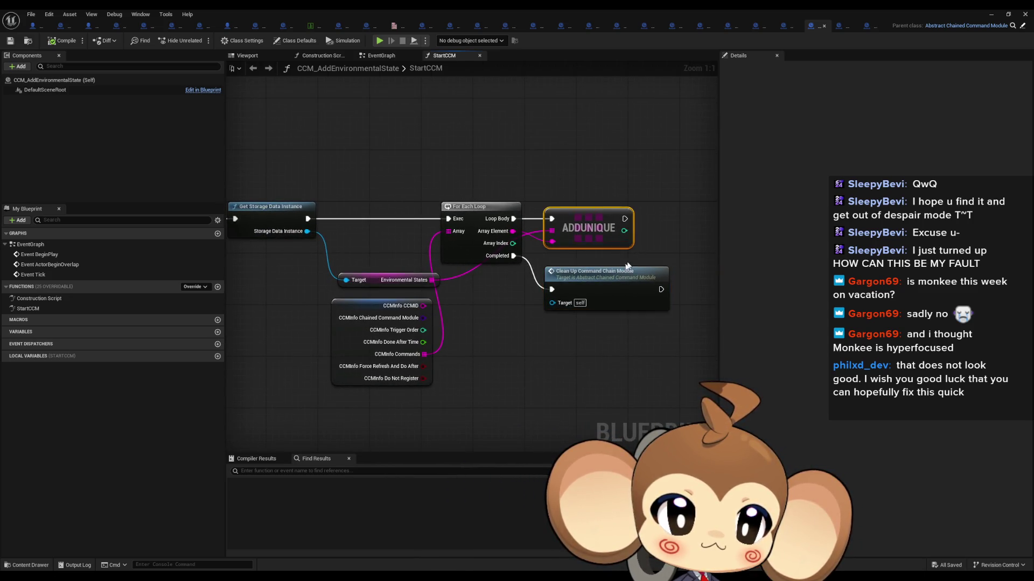
{"action": "left_click", "coordinate": [608, 282]}
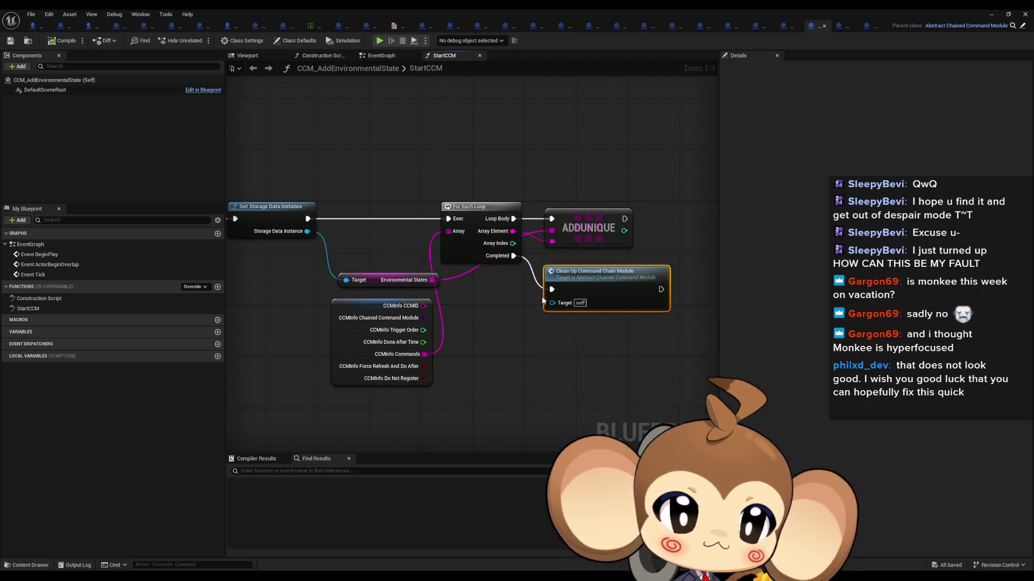
{"action": "mouse_move", "coordinate": [542, 296]}
{"action": "left_mouse_down"}
{"action": "mouse_move", "coordinate": [641, 303]}
{"action": "mouse_move", "coordinate": [569, 306]}
{"action": "mouse_move", "coordinate": [532, 278]}
{"action": "left_mouse_up"}
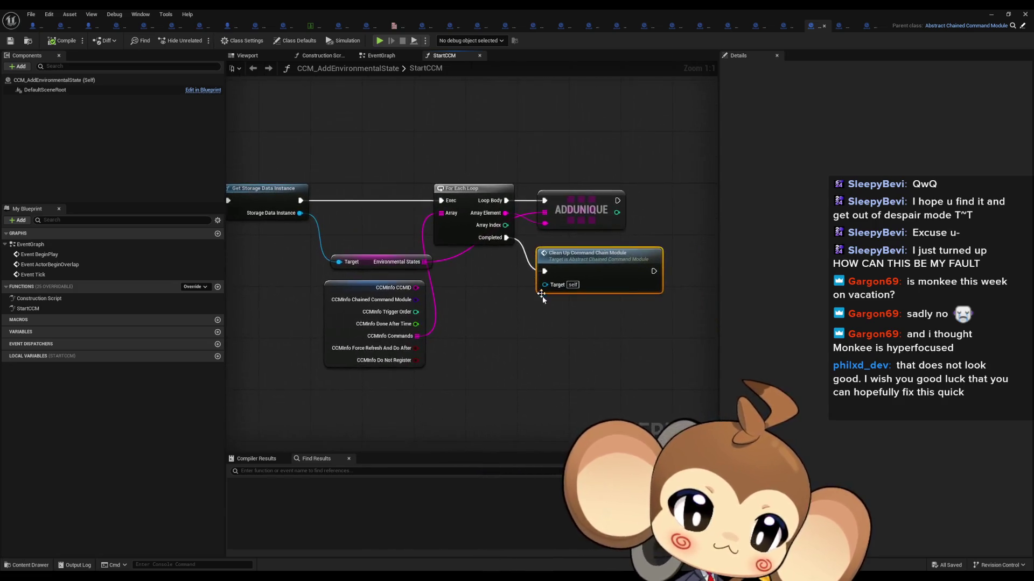
{"action": "left_click", "coordinate": [511, 323]}
{"action": "right_click", "coordinate": [509, 319]}
{"action": "left_click", "coordinate": [867, 25]}
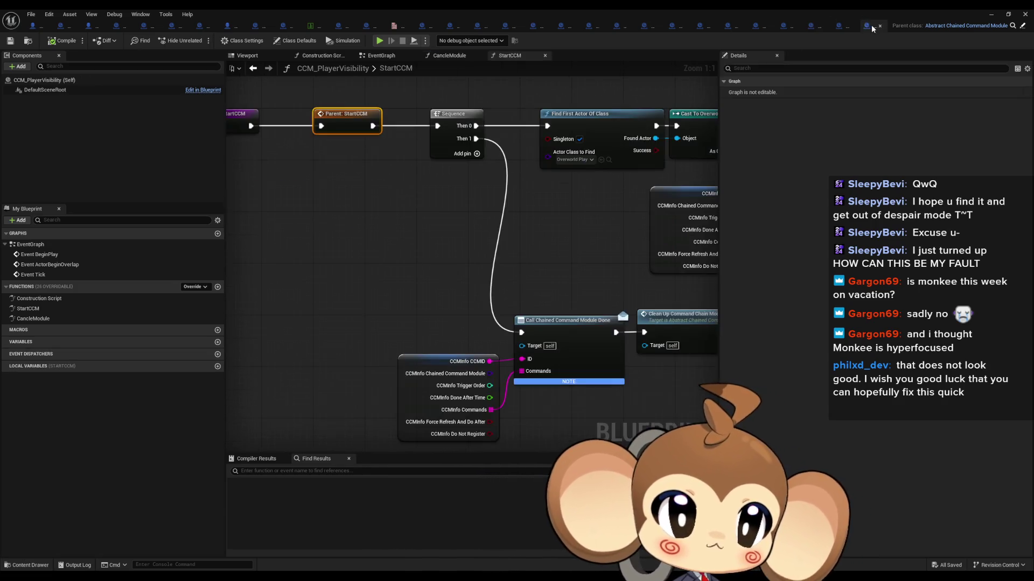
{"action": "mouse_move", "coordinate": [345, 414]}
{"action": "left_mouse_down"}
{"action": "mouse_move", "coordinate": [489, 396]}
{"action": "mouse_move", "coordinate": [538, 334]}
{"action": "left_mouse_up"}
{"action": "left_click", "coordinate": [811, 26]}
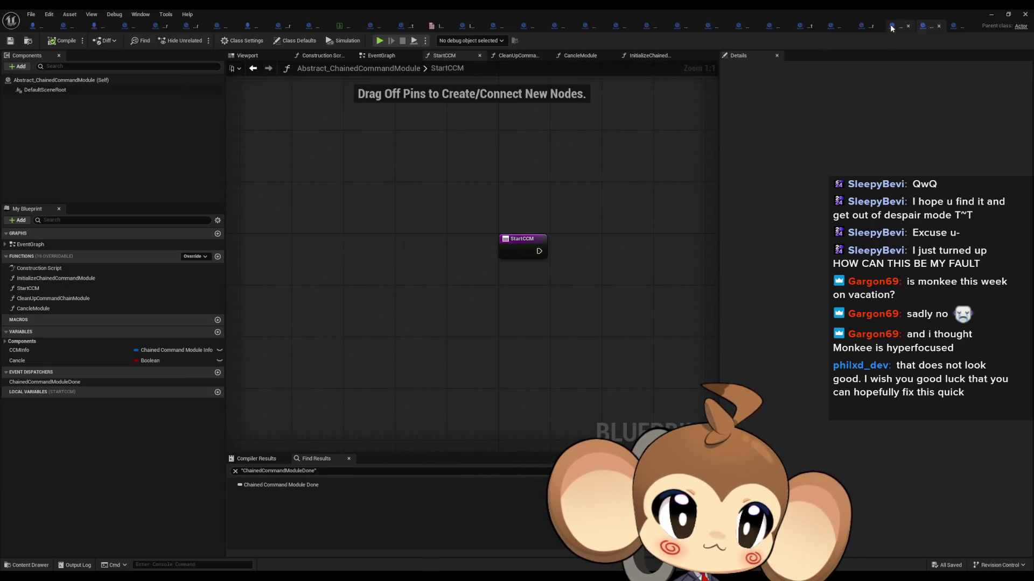
- Paste the Done call, wiring loop Completed into it and it into Clean Up Command Chain Module
{"action": "key", "text": "ctrl+v"}
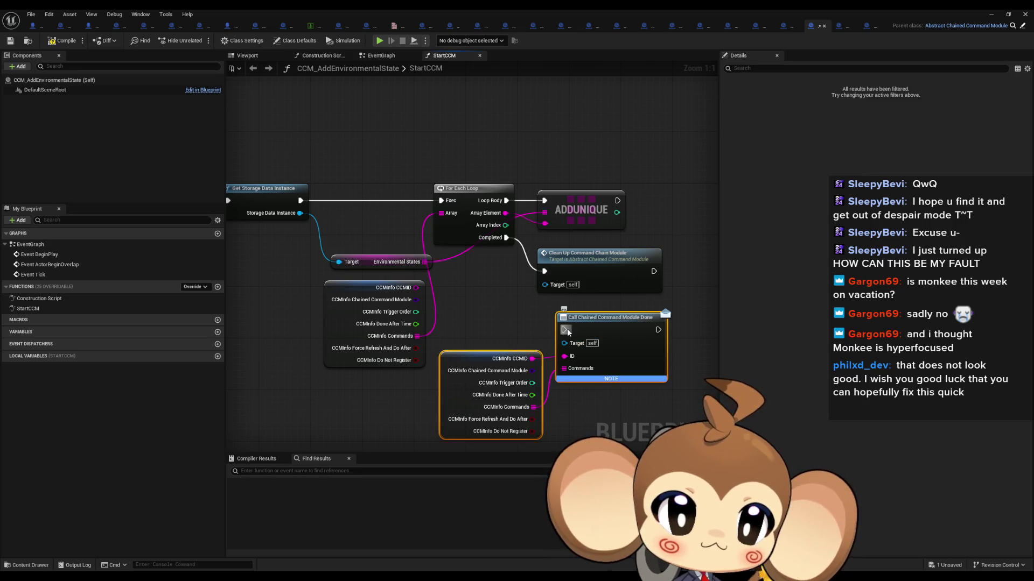
{"action": "left_click_drag", "start_coordinate": [567, 333], "coordinate": [507, 237]}
{"action": "mouse_move", "coordinate": [658, 329]}
{"action": "left_mouse_down"}
{"action": "mouse_move", "coordinate": [552, 273]}
{"action": "mouse_move", "coordinate": [700, 310]}
{"action": "left_mouse_up"}
{"action": "mouse_move", "coordinate": [512, 306]}
{"action": "left_mouse_down"}
{"action": "mouse_move", "coordinate": [545, 322]}
{"action": "mouse_move", "coordinate": [545, 263]}
{"action": "mouse_move", "coordinate": [597, 249]}
{"action": "left_mouse_up"}
{"action": "left_click", "coordinate": [548, 240]}
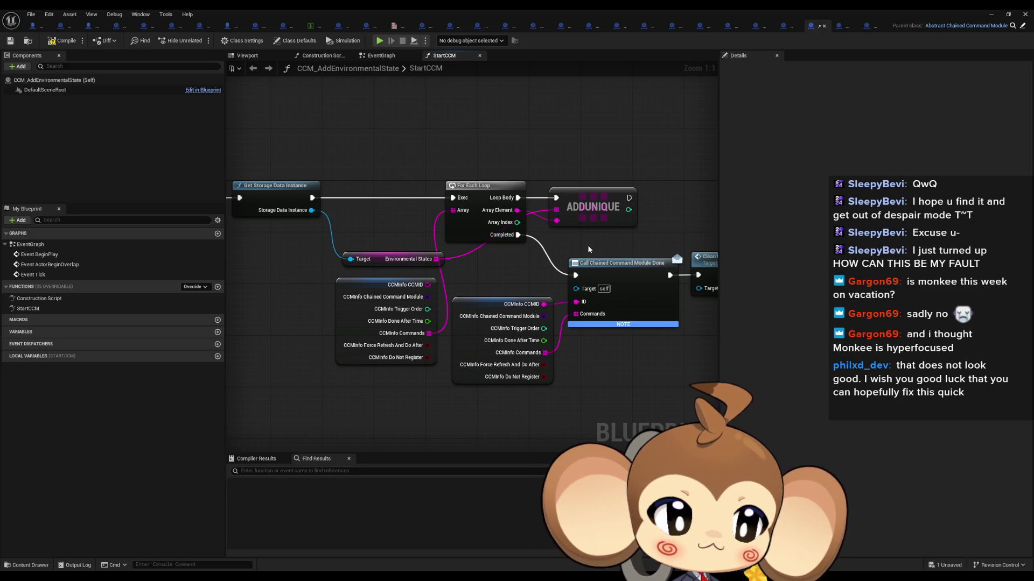
- Check the level's fight triggers and select Trigger_PrimalOrblingFightSkip to inspect its chain preset
{"action": "left_click", "coordinate": [789, 28]}
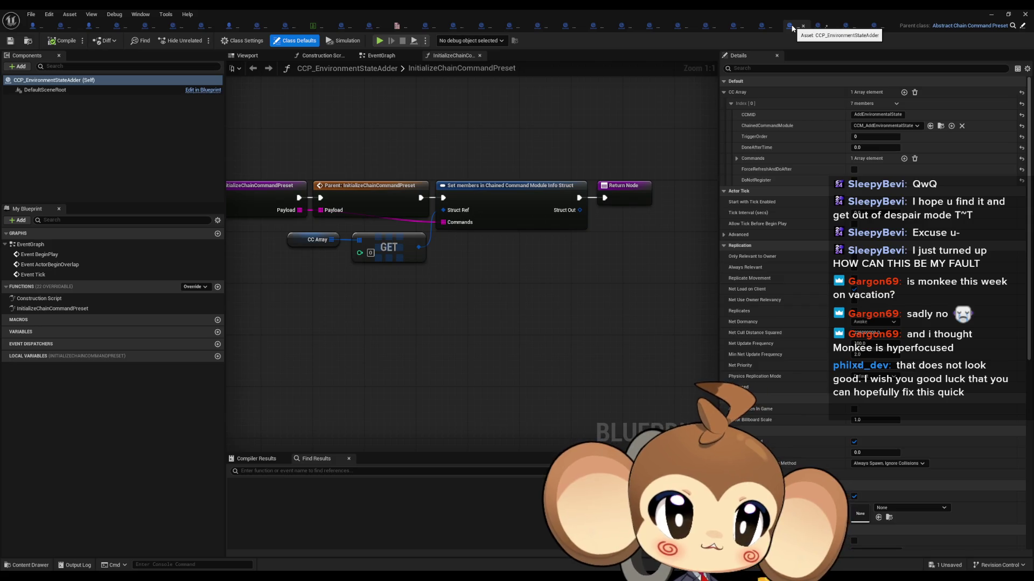
{"action": "double_click", "coordinate": [748, 8]}
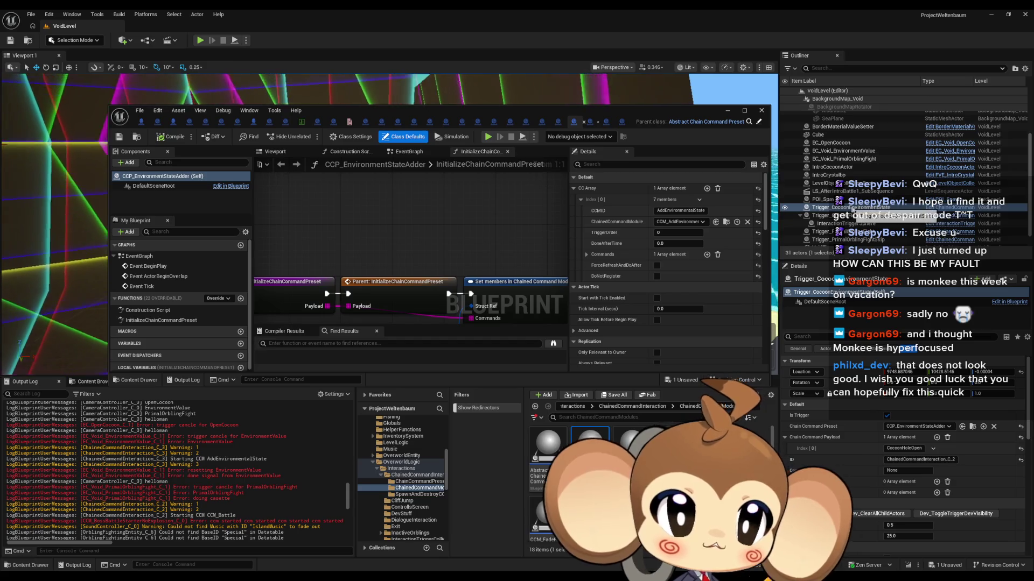
{"action": "left_click", "coordinate": [863, 216]}
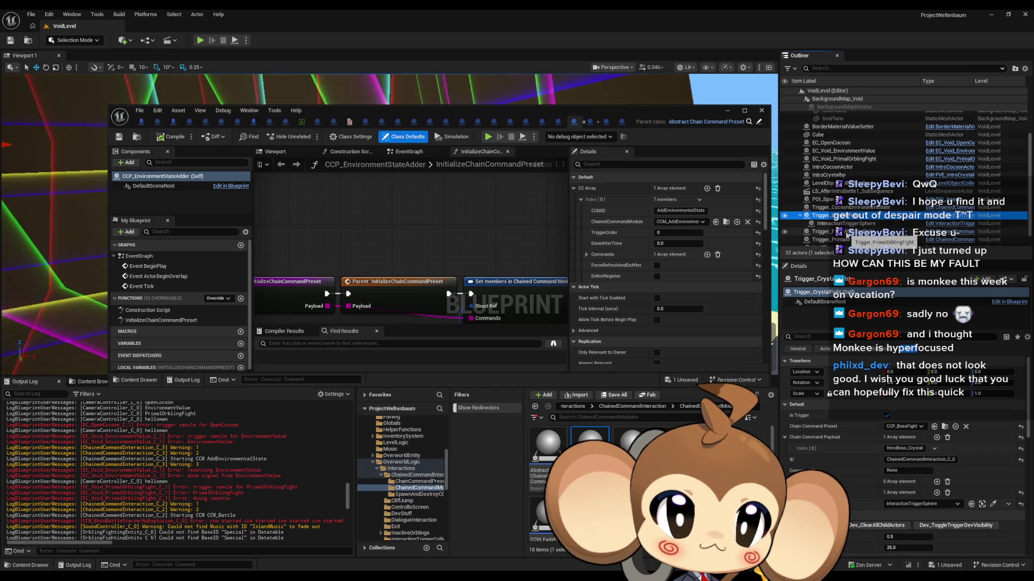
{"action": "left_click", "coordinate": [848, 232]}
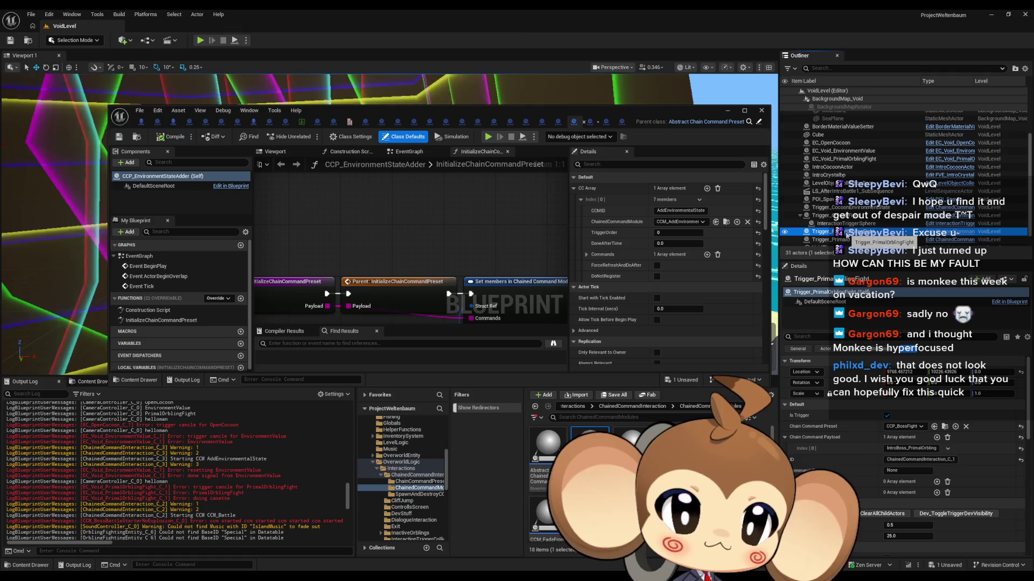
{"action": "scroll", "coordinate": [851, 237], "scroll_direction": "down", "scroll_amount": 2}
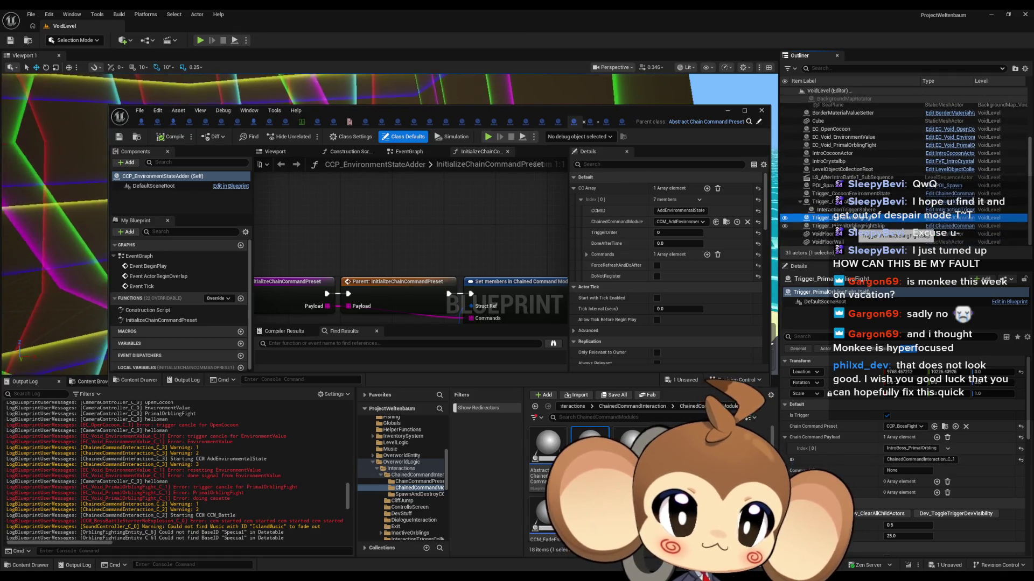
{"action": "left_click", "coordinate": [855, 226]}
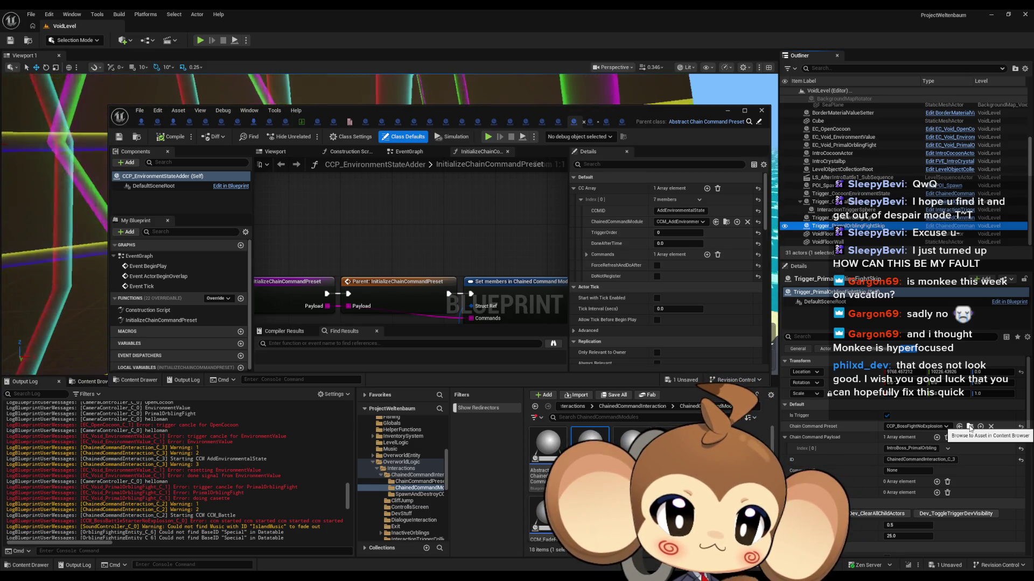
- Open the CCP_BossFightNoExplosion preset and follow it to CCM_BossBattleStarterNoExplosion's StartCCM graph
{"action": "left_click", "coordinate": [970, 428]}
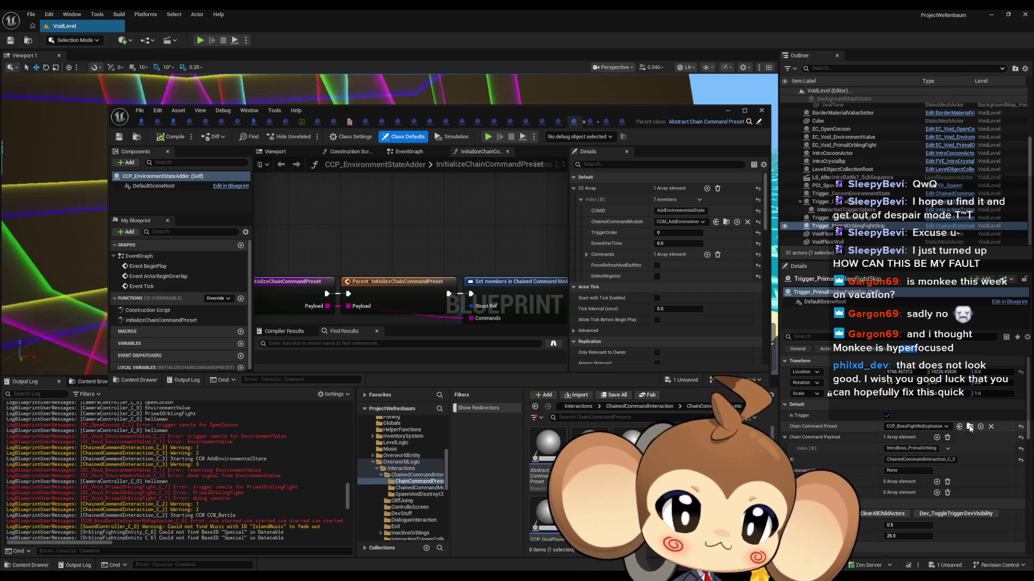
{"action": "left_click", "coordinate": [429, 122]}
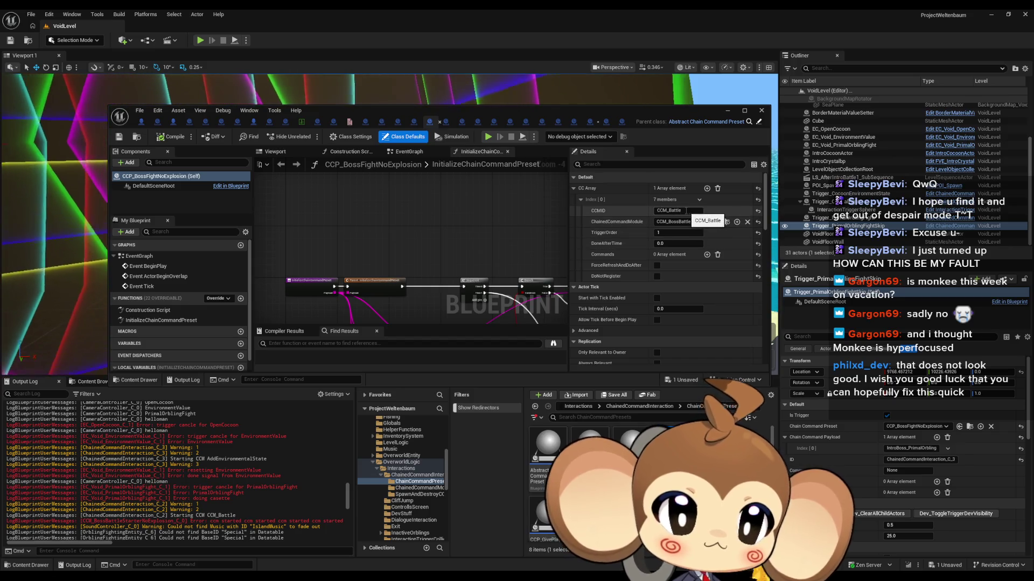
{"action": "left_click_drag", "start_coordinate": [493, 256], "coordinate": [439, 188]}
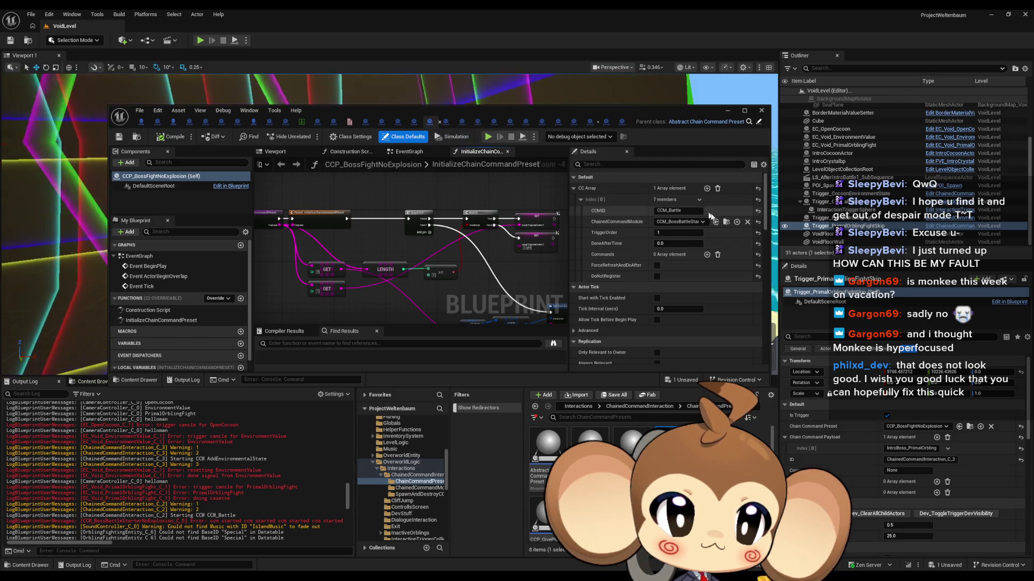
{"action": "left_click", "coordinate": [726, 223]}
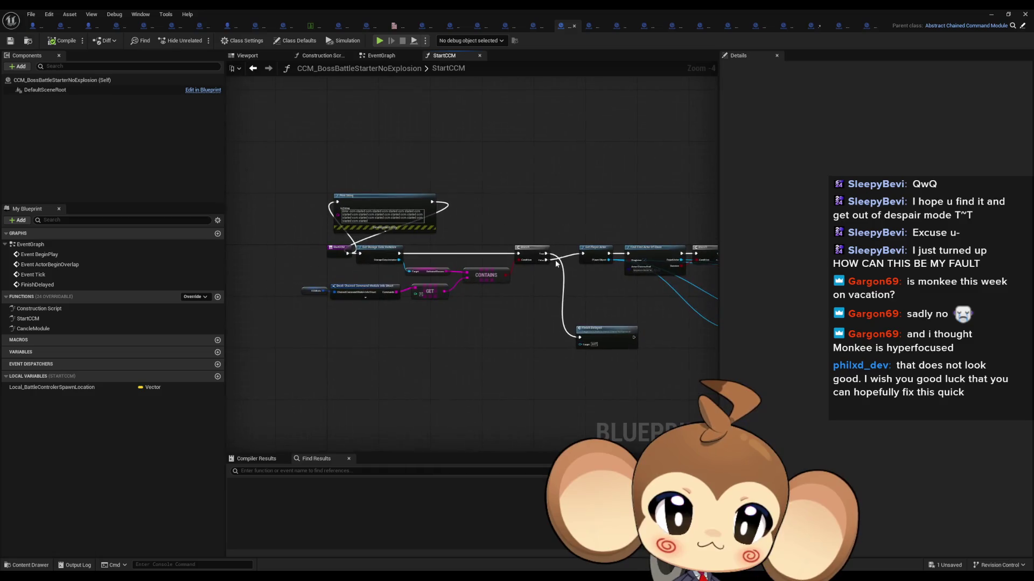
- Open the module's EventGraph and inspect FinishDelayed's Delay 0.1, Module Done and Clean Up nodes
{"action": "scroll", "coordinate": [538, 334], "scroll_direction": "up", "scroll_amount": 3}
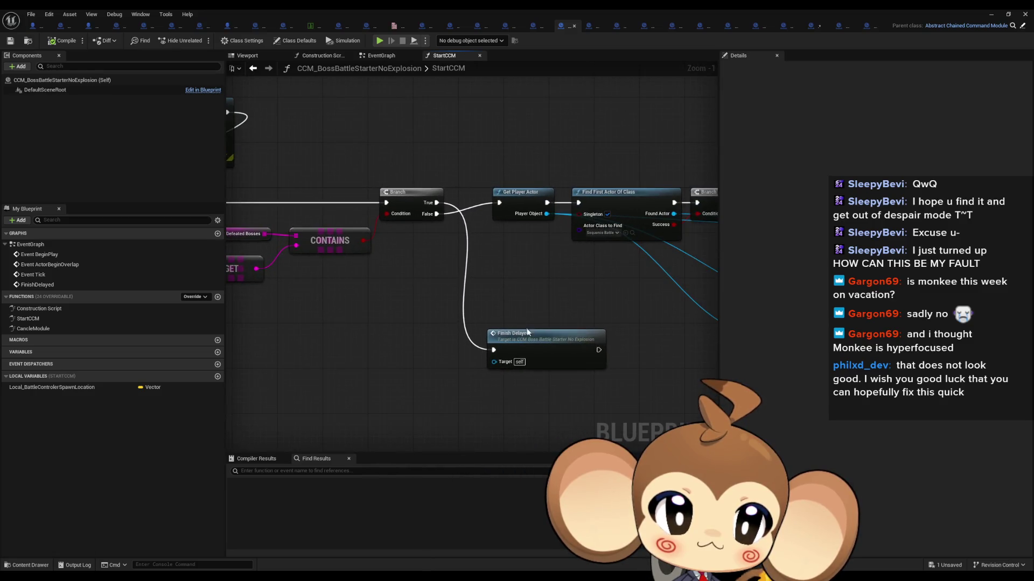
{"action": "left_click", "coordinate": [555, 349]}
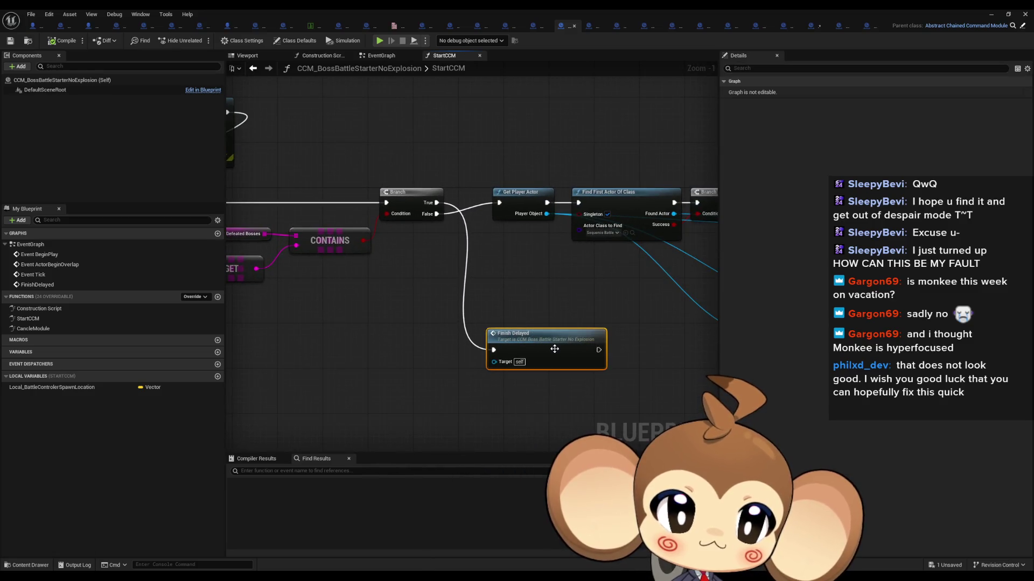
{"action": "double_click", "coordinate": [46, 244]}
{"action": "mouse_move", "coordinate": [487, 269]}
{"action": "left_mouse_down"}
{"action": "mouse_move", "coordinate": [549, 393]}
{"action": "mouse_move", "coordinate": [528, 369]}
{"action": "left_mouse_up"}
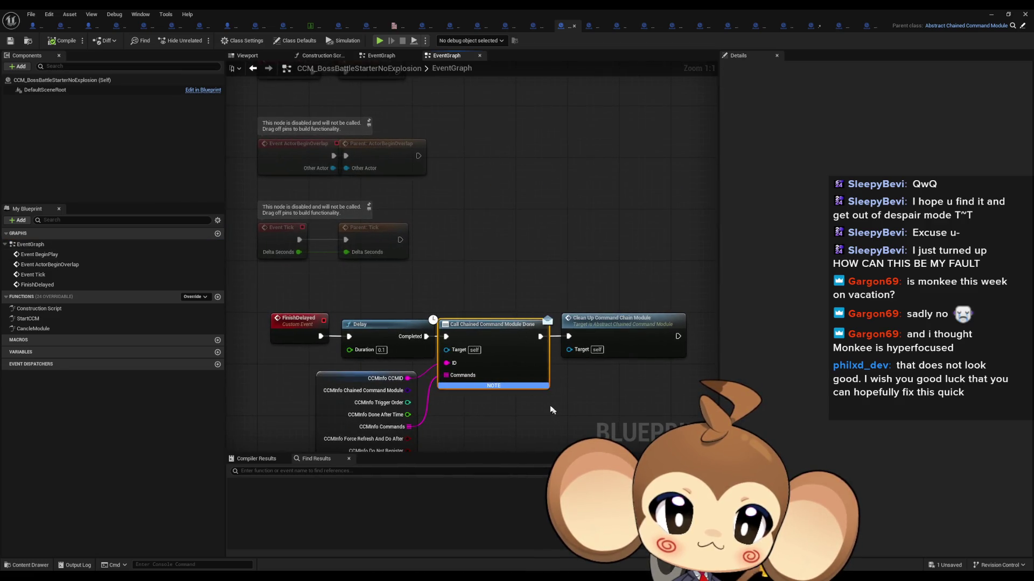
{"action": "left_click", "coordinate": [646, 274]}
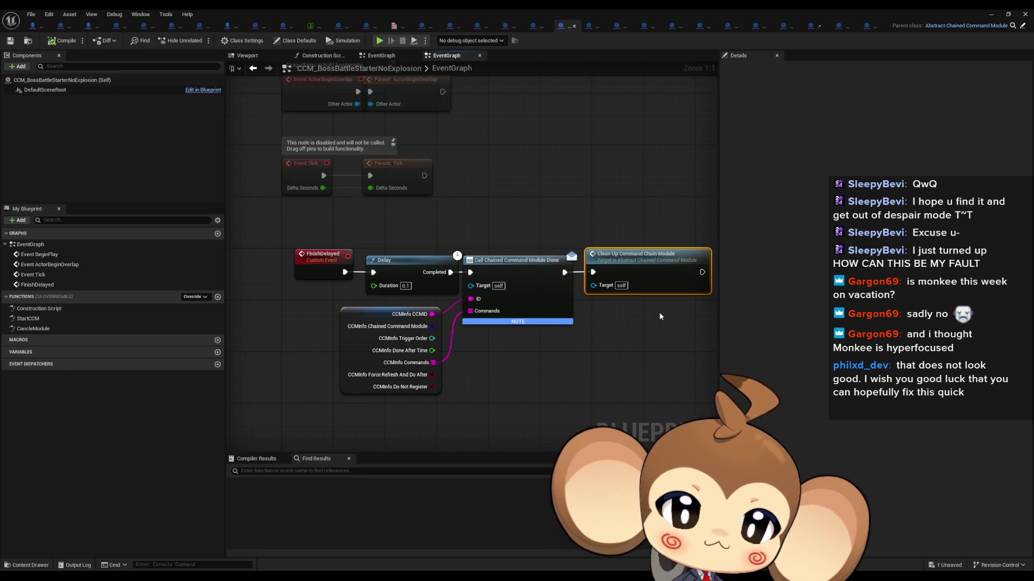
{"action": "left_click", "coordinate": [533, 176]}
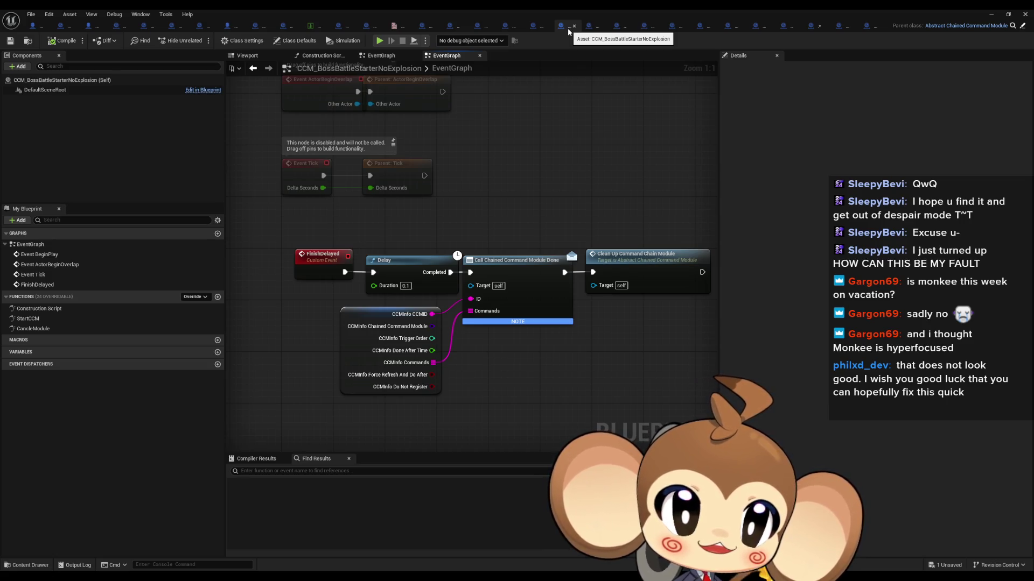
- Find FinishDelayed references, select the Done, Clean Up and CCMInfo nodes, and locate the StartCCM call
{"action": "right_click", "coordinate": [311, 263]}
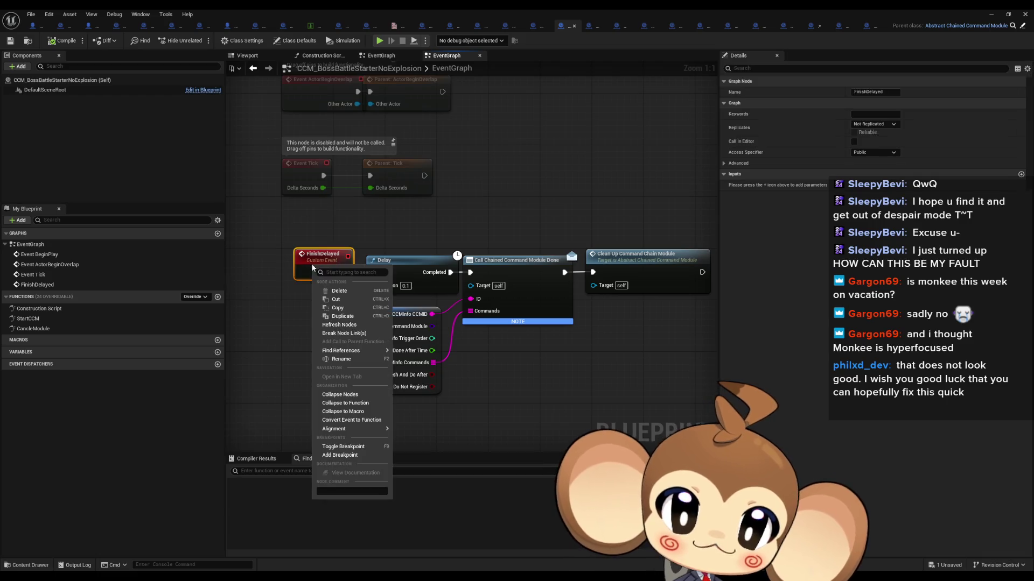
{"action": "mouse_move", "coordinate": [355, 351]}
{"action": "left_click", "coordinate": [422, 374]}
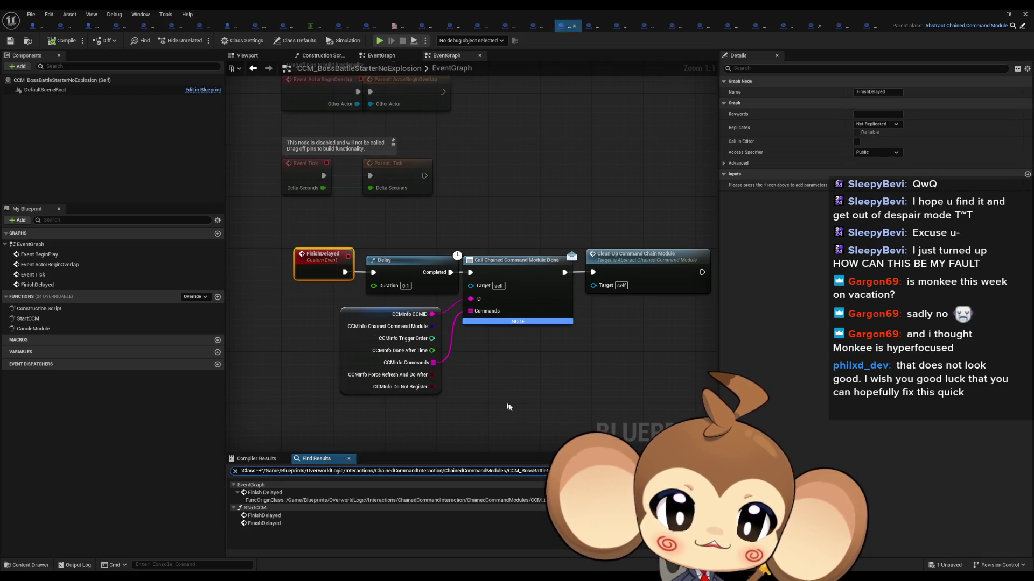
{"action": "left_click_drag", "start_coordinate": [499, 247], "coordinate": [649, 362]}
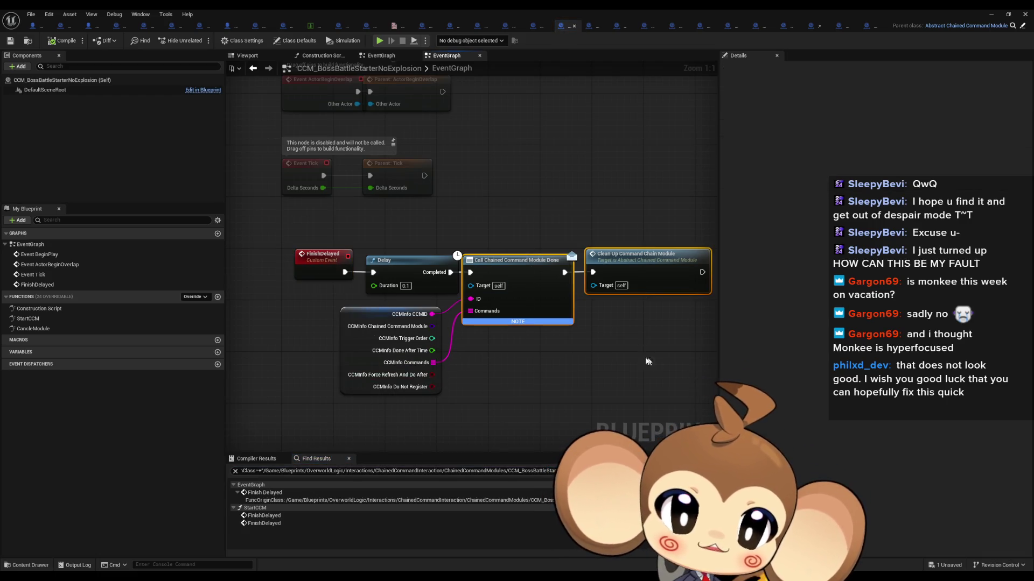
{"action": "left_click", "coordinate": [345, 328], "text": "ctrl"}
{"action": "left_click", "coordinate": [264, 515]}
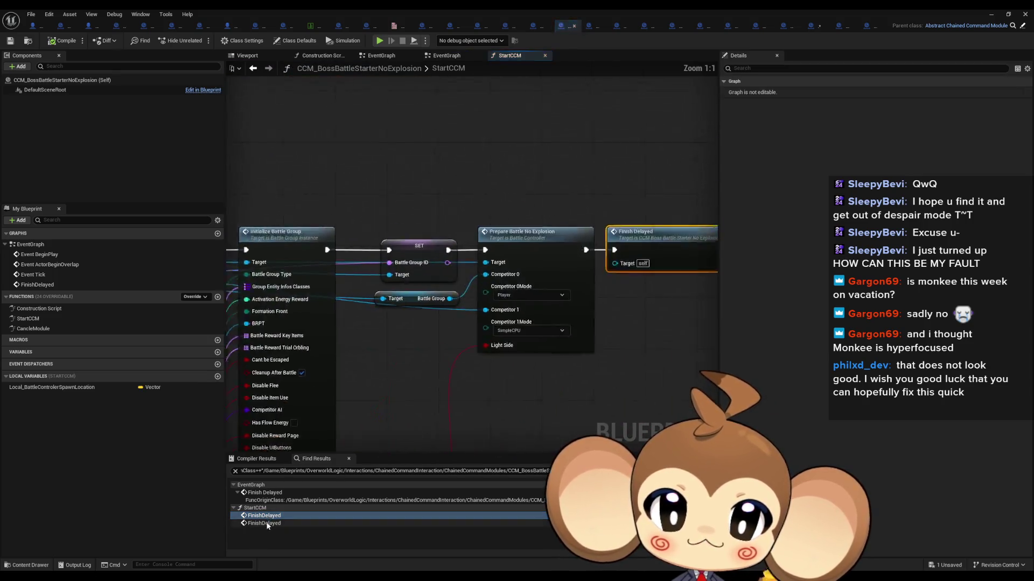
{"action": "left_click", "coordinate": [266, 523]}
{"action": "left_click", "coordinate": [257, 493]}
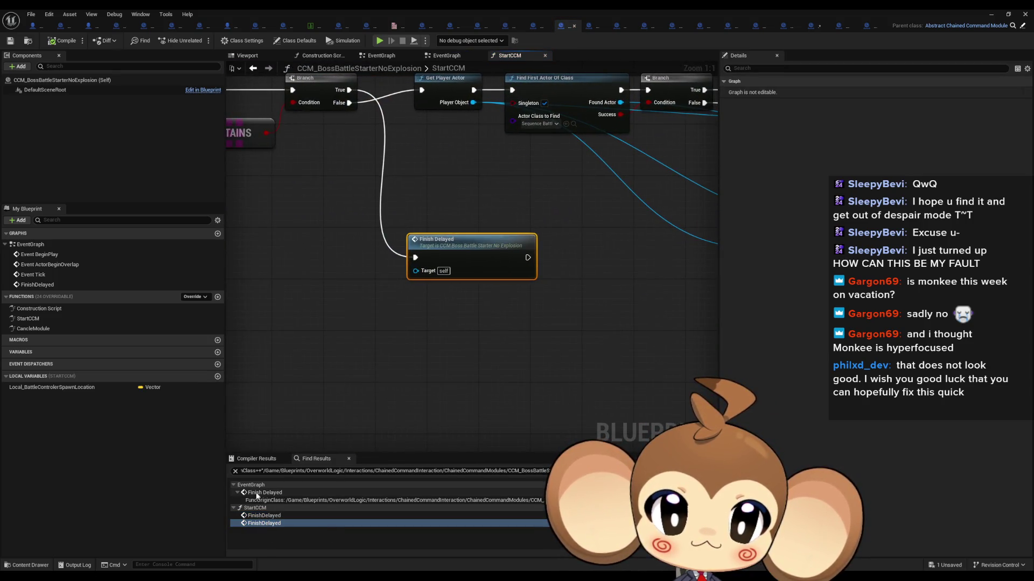
{"action": "left_click", "coordinate": [264, 516]}
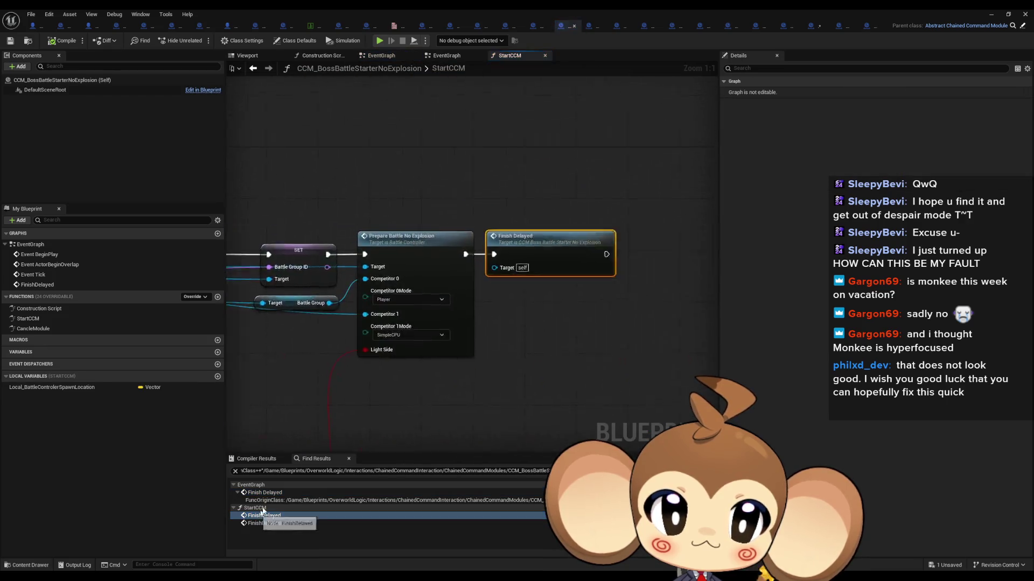
{"action": "left_click", "coordinate": [264, 523]}
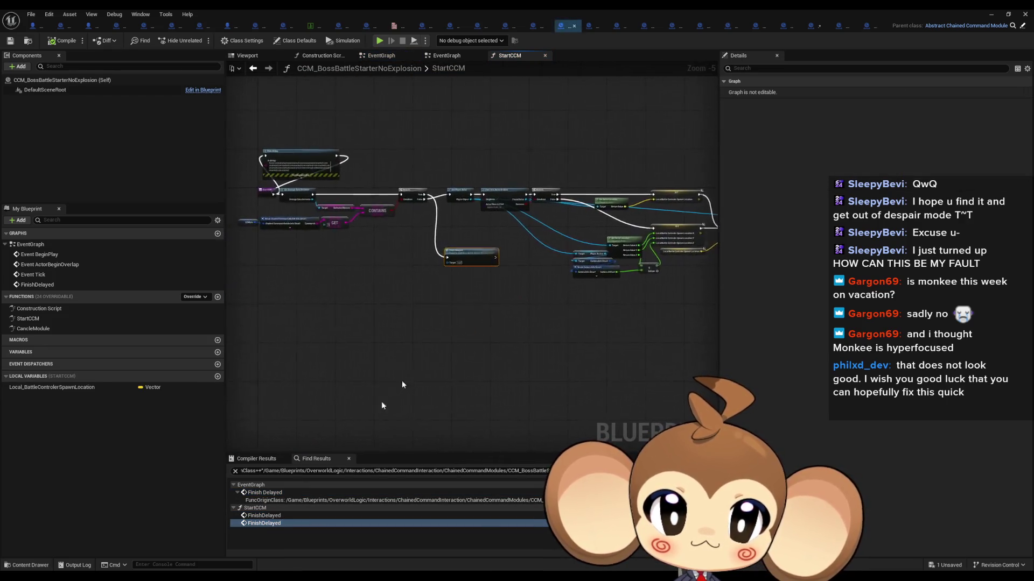
{"action": "left_click_drag", "start_coordinate": [443, 320], "coordinate": [510, 372]}
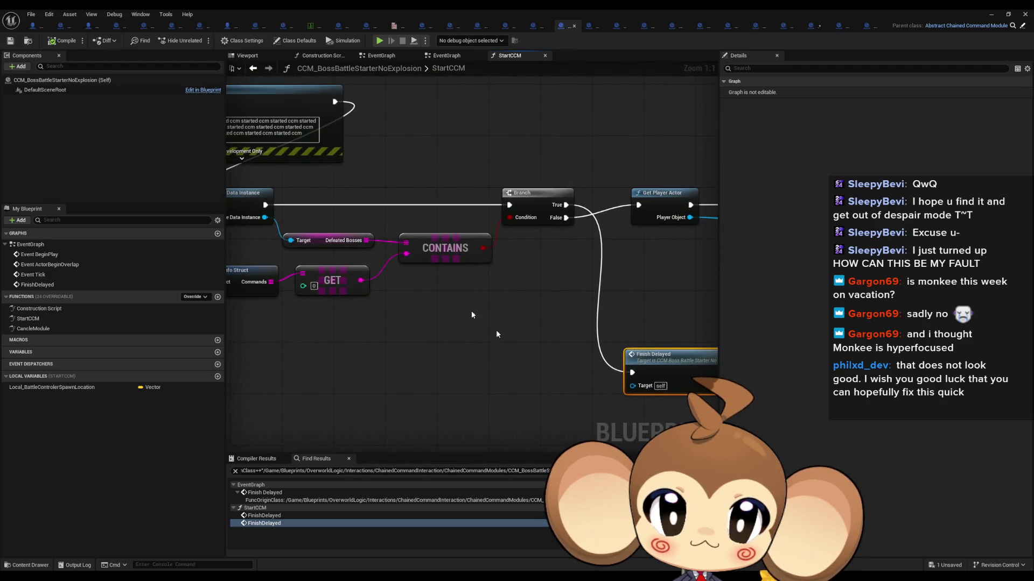
{"action": "mouse_move", "coordinate": [472, 315]}
{"action": "left_mouse_down"}
{"action": "mouse_move", "coordinate": [481, 345]}
{"action": "mouse_move", "coordinate": [539, 304]}
{"action": "left_mouse_up"}
- Paste the Done and Clean Up nodes into StartCCM and wire them after Prepare Battle No Explosion
{"action": "key", "text": "ctrl+v"}
{"action": "left_click_drag", "start_coordinate": [560, 254], "coordinate": [528, 311]}
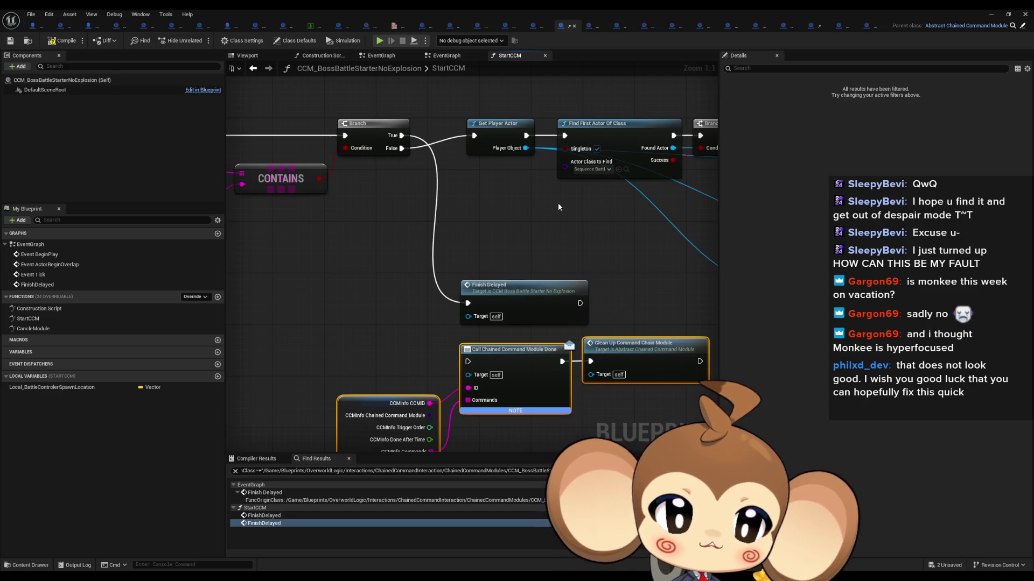
{"action": "left_click_drag", "start_coordinate": [402, 136], "coordinate": [468, 361]}
{"action": "scroll", "coordinate": [563, 324], "scroll_direction": "down", "scroll_amount": 5}
{"action": "scroll", "coordinate": [569, 322], "scroll_direction": "up", "scroll_amount": 6}
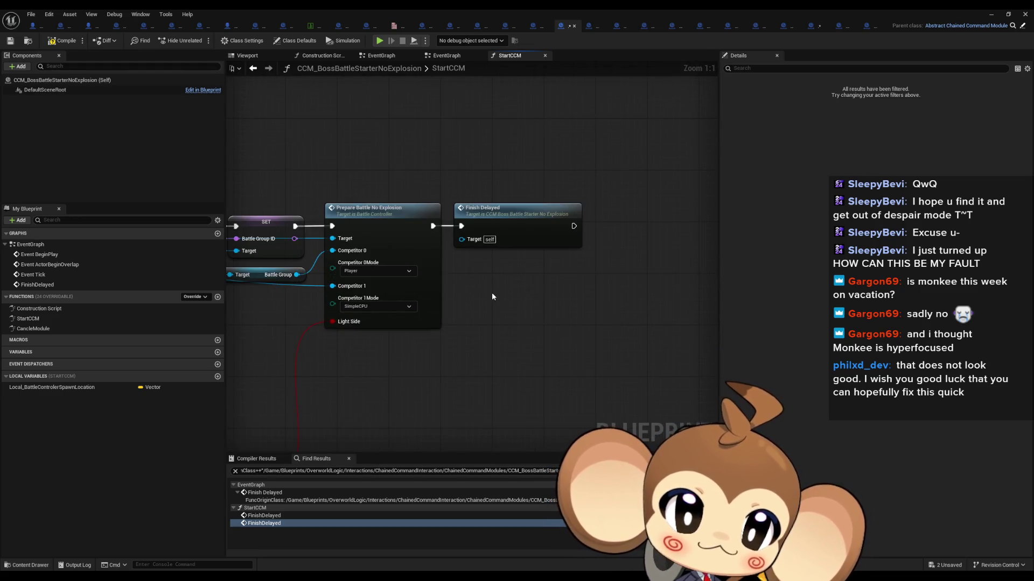
{"action": "mouse_move", "coordinate": [433, 226]}
{"action": "left_mouse_down"}
{"action": "mouse_move", "coordinate": [450, 237]}
{"action": "mouse_move", "coordinate": [461, 226]}
{"action": "left_mouse_up"}
{"action": "left_click_drag", "start_coordinate": [630, 282], "coordinate": [527, 248]}
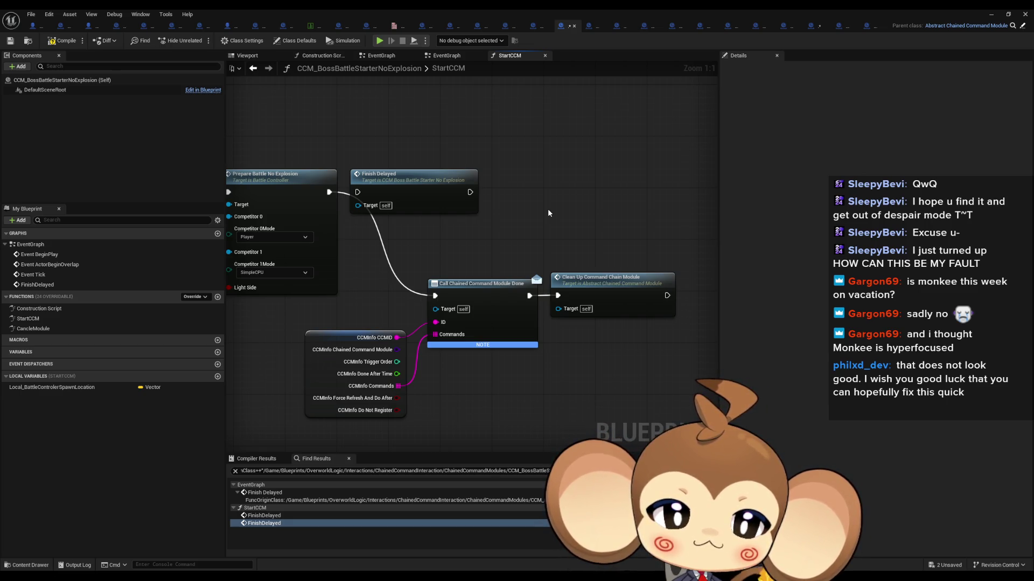
{"action": "scroll", "coordinate": [549, 213], "scroll_direction": "down", "scroll_amount": 3}
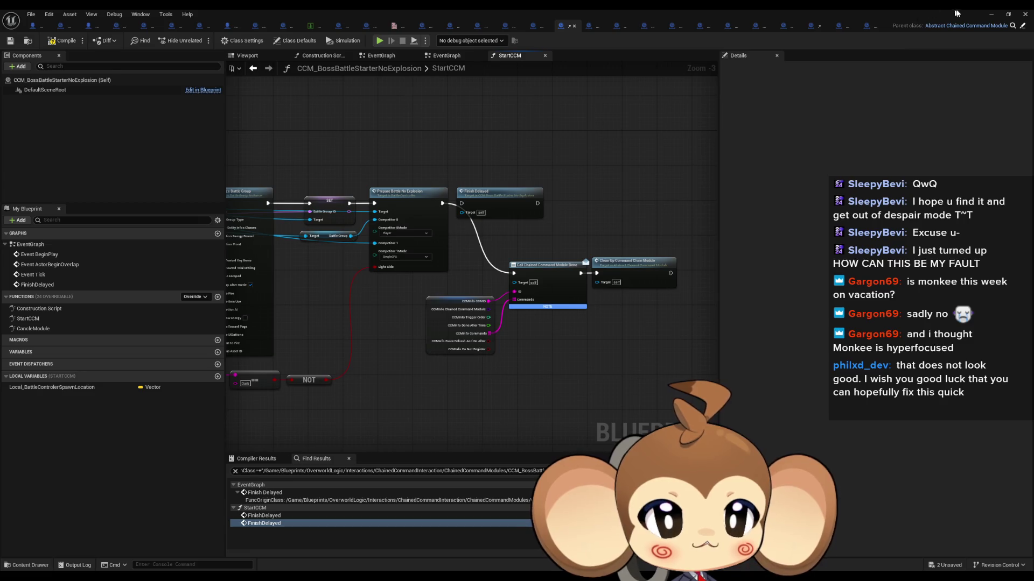
{"action": "left_click", "coordinate": [991, 14]}
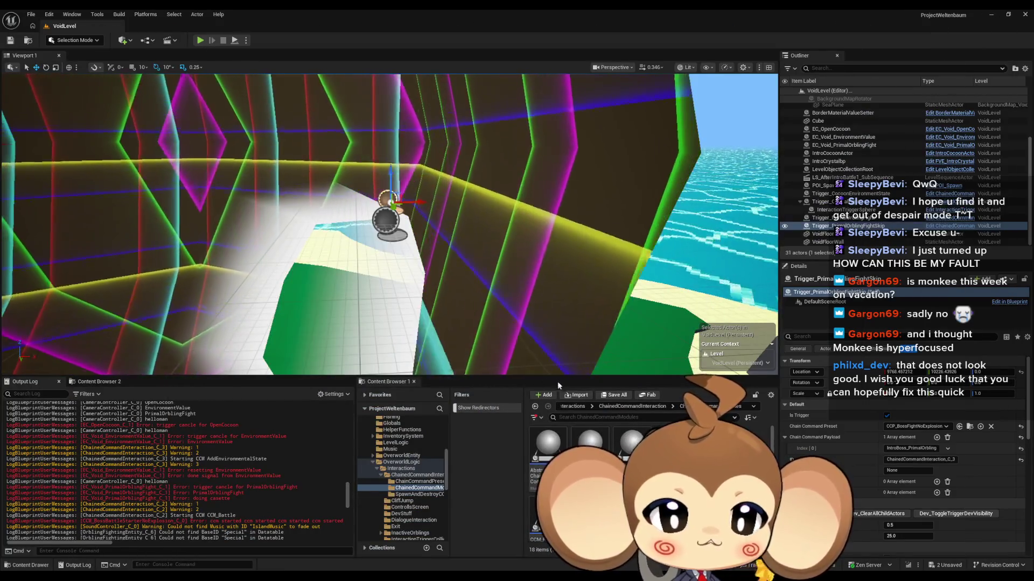
- Check Trigger_PrimalOrblingFight, Trigger_CrystalFight and Trigger_CocoonEnvironmentState, then locate the cocoon trigger's preset asset
{"action": "left_click", "coordinate": [841, 219]}
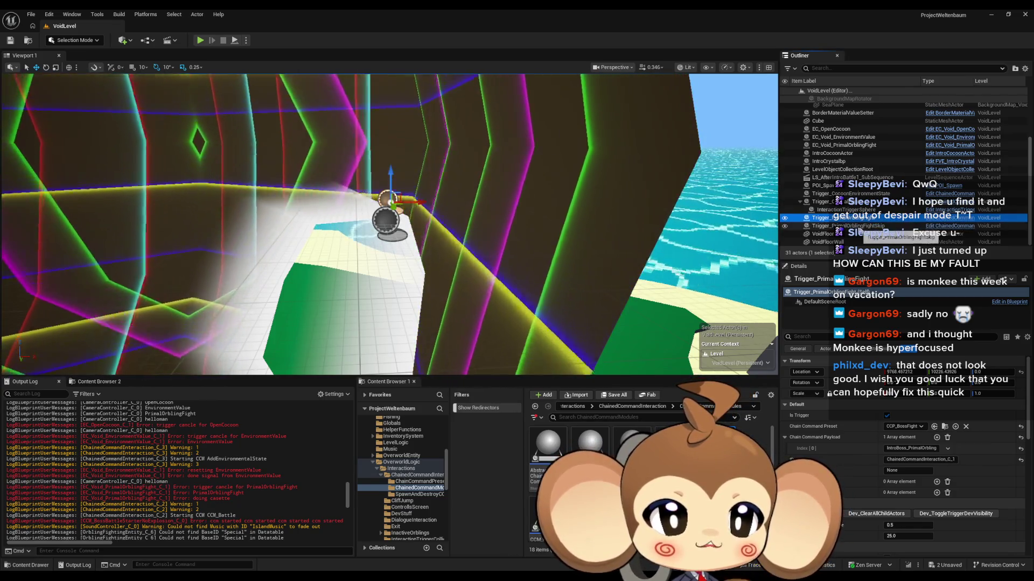
{"action": "left_click", "coordinate": [849, 203]}
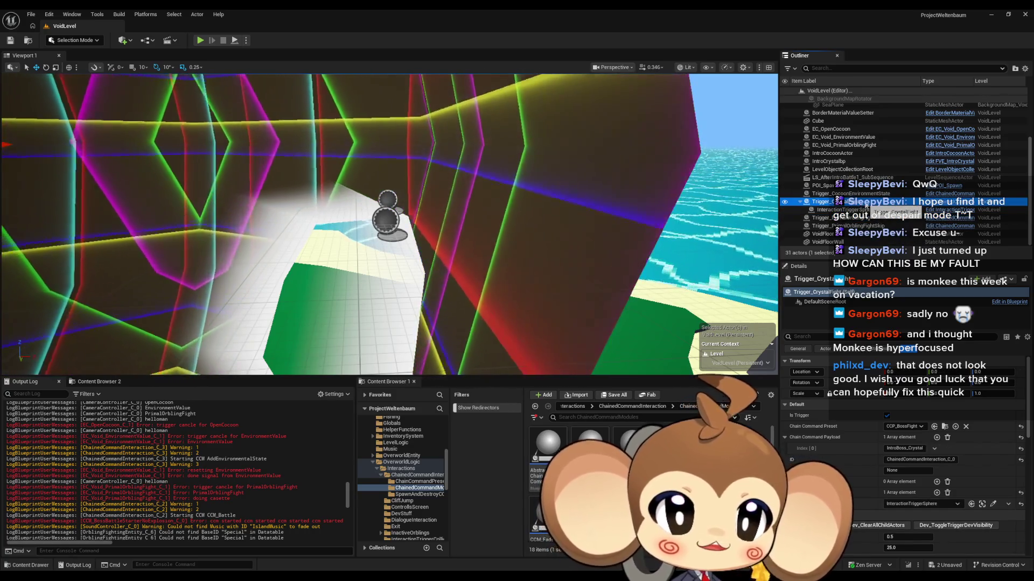
{"action": "left_click", "coordinate": [863, 194]}
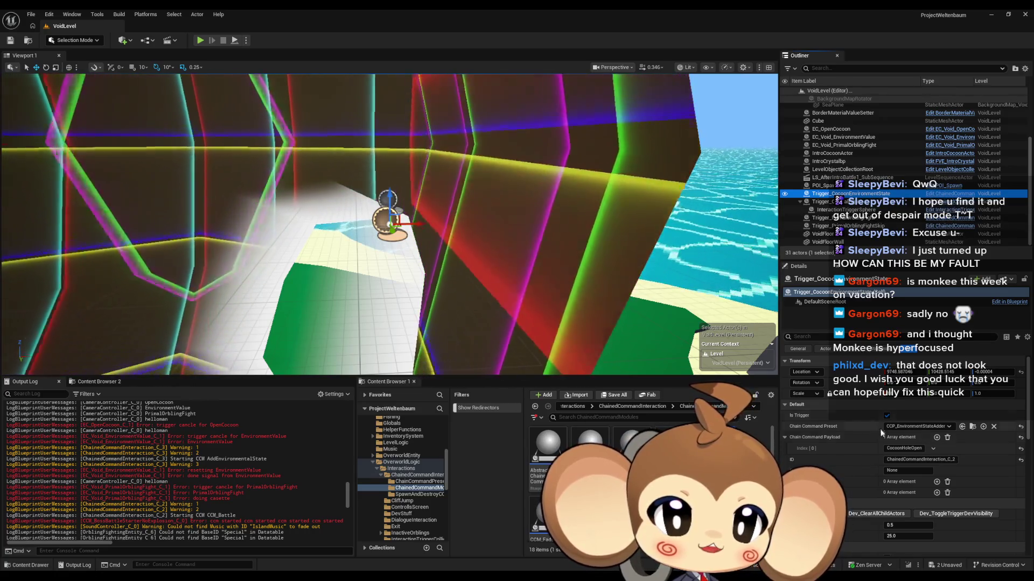
{"action": "left_click", "coordinate": [972, 426]}
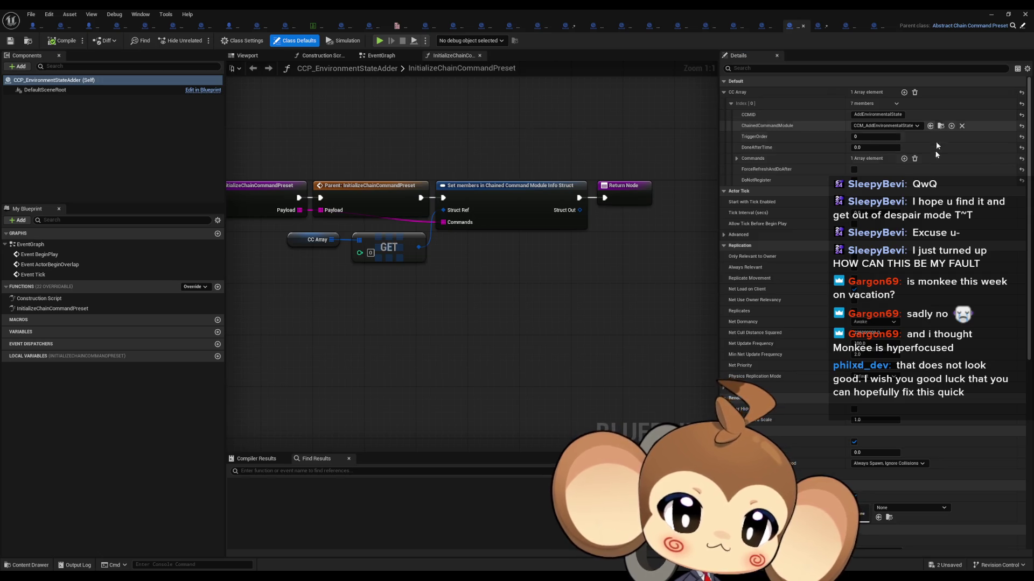
- Open CCM_AddEnvironmentalState, inspect its Clean Up Command Chain Module graph, then return to the Content folder
{"action": "key", "text": "super+Down"}
{"action": "double_click", "coordinate": [590, 444]}
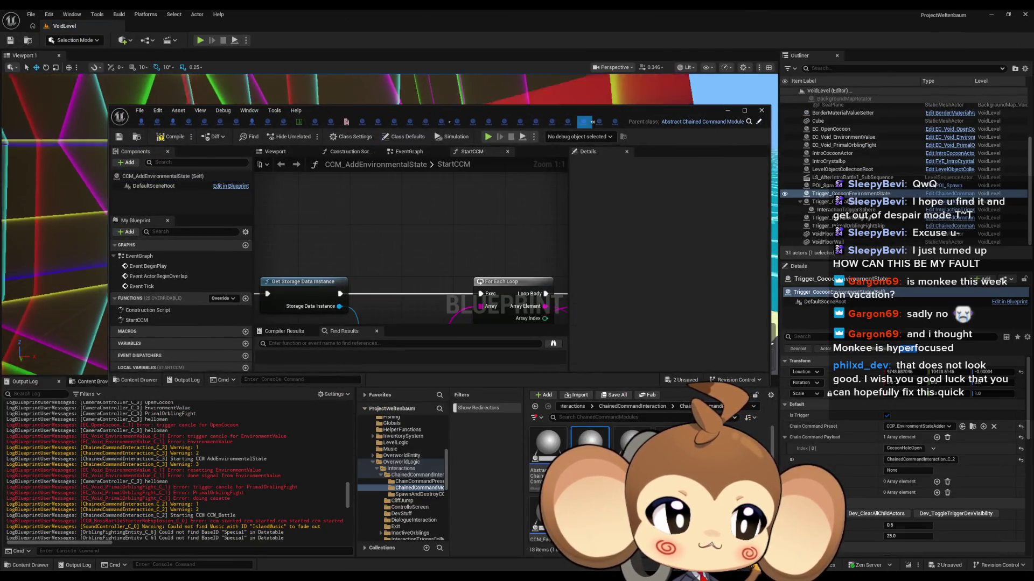
{"action": "double_click", "coordinate": [392, 109]}
{"action": "mouse_move", "coordinate": [473, 340]}
{"action": "left_mouse_down"}
{"action": "mouse_move", "coordinate": [669, 370]}
{"action": "mouse_move", "coordinate": [468, 359]}
{"action": "left_mouse_up"}
{"action": "left_click", "coordinate": [598, 241]}
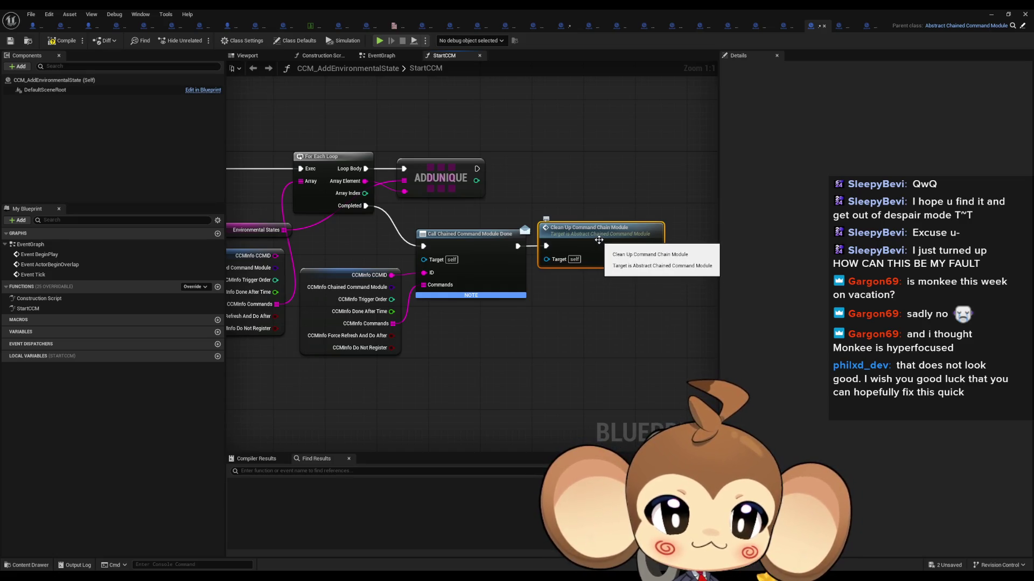
{"action": "double_click", "coordinate": [598, 239]}
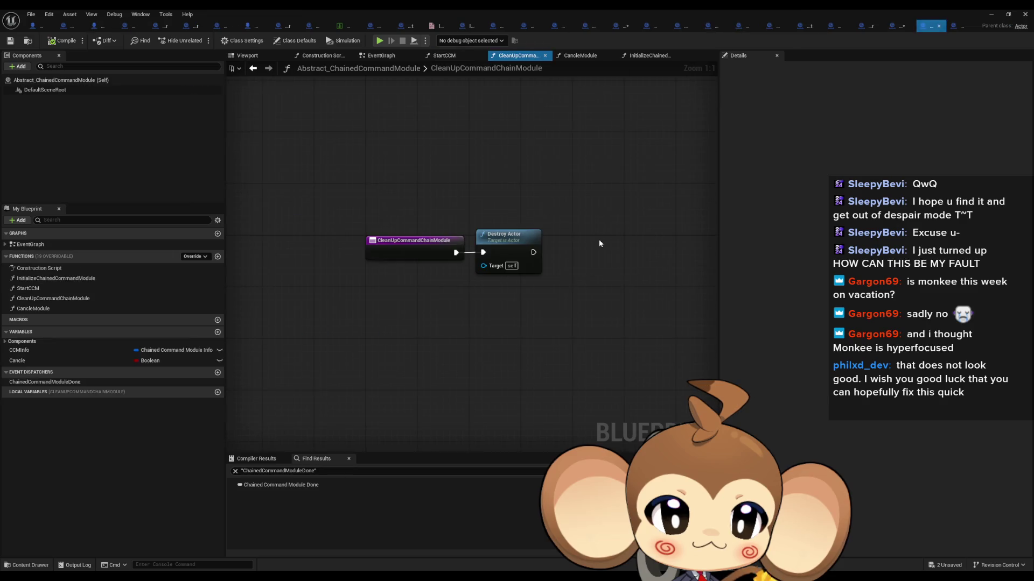
{"action": "left_click", "coordinate": [992, 14]}
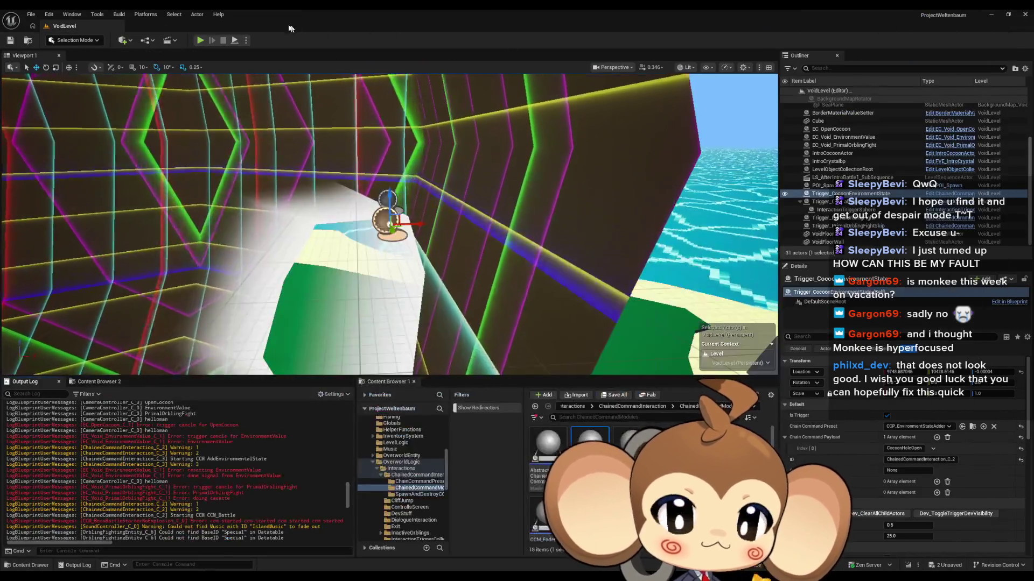
{"action": "left_click", "coordinate": [583, 407]}
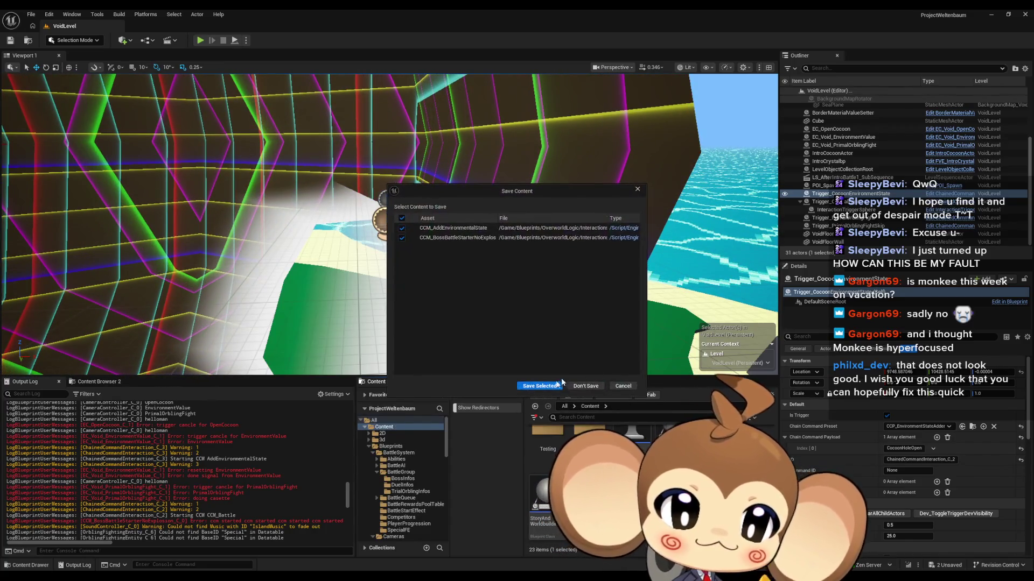
- Run a play-in-editor test of the command chain into battle, then stop it with Esc
{"action": "key", "text": "alt+p"}
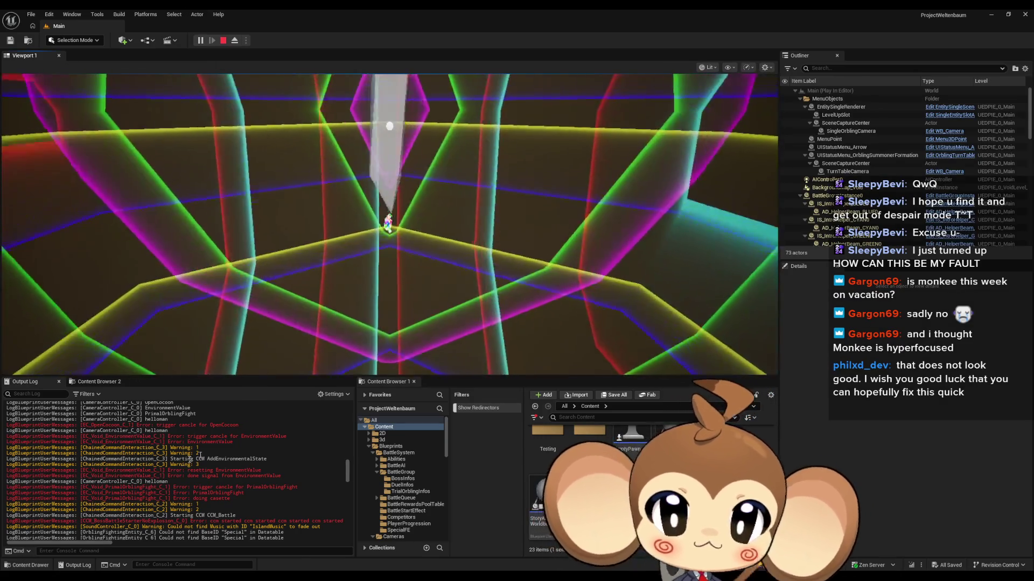
{"action": "right_click", "coordinate": [165, 426]}
{"action": "left_click", "coordinate": [200, 463]}
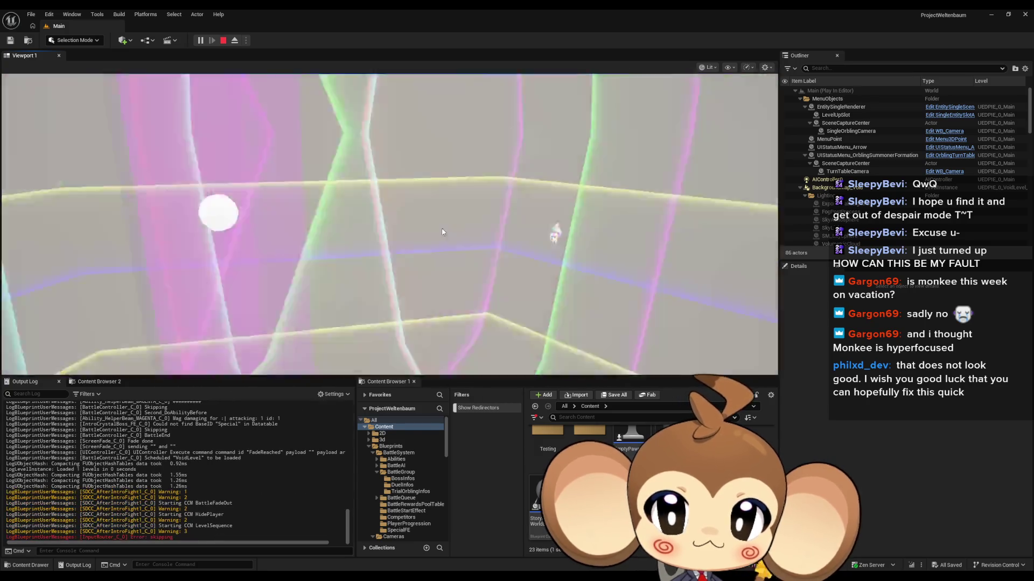
{"action": "key", "text": "Escape"}
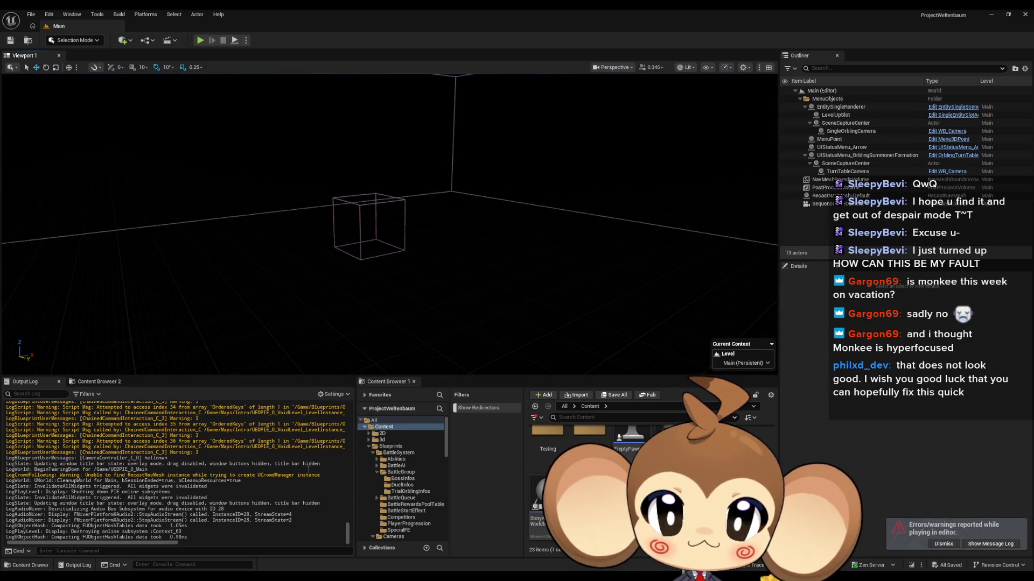
- Scroll through the Output Log to review the play test's warnings and errors
{"action": "scroll", "coordinate": [308, 467], "scroll_direction": "up", "scroll_amount": 10}
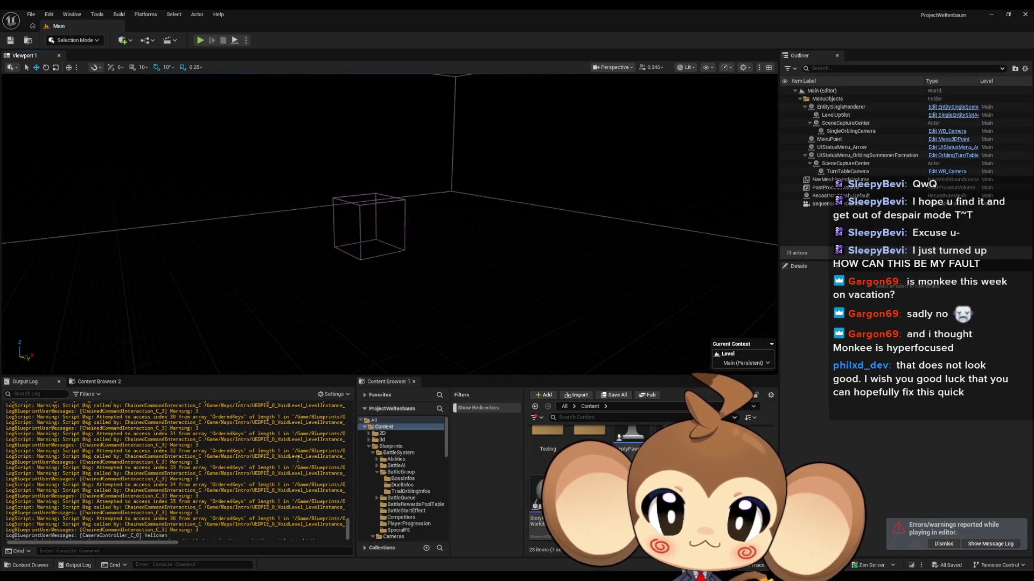
{"action": "scroll", "coordinate": [306, 450], "scroll_direction": "up", "scroll_amount": 15}
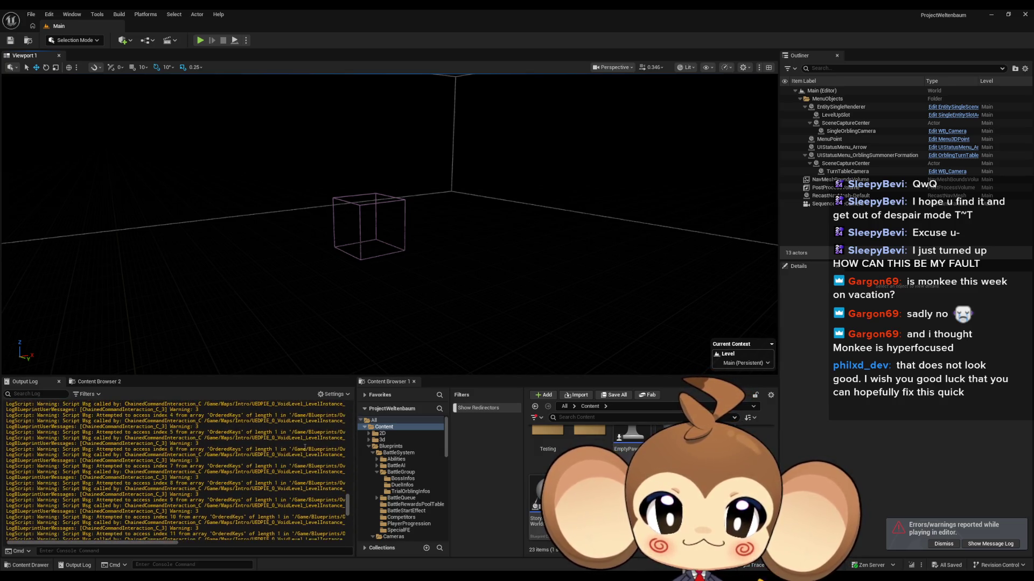
{"action": "scroll", "coordinate": [300, 444], "scroll_direction": "up", "scroll_amount": 15}
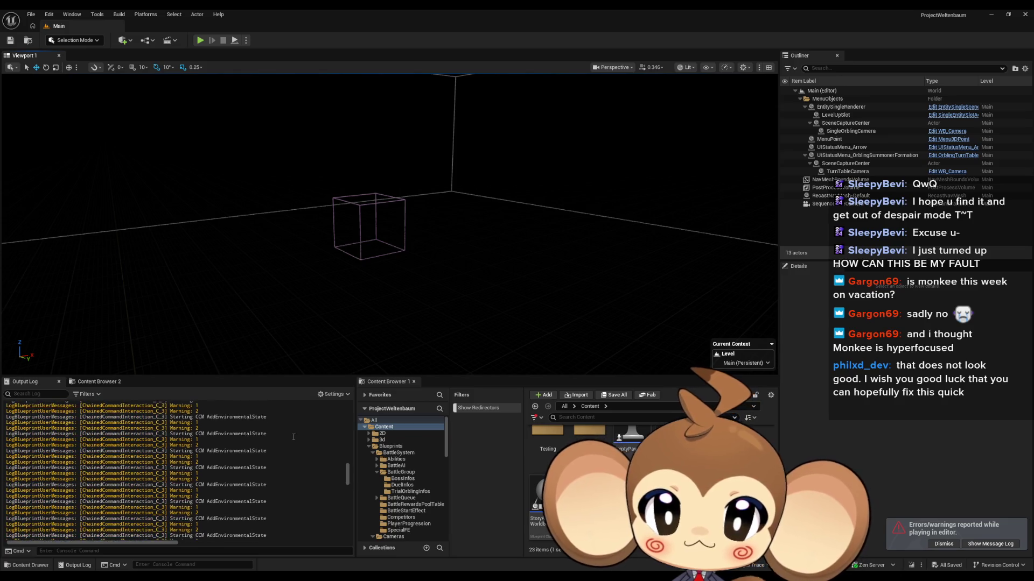
{"action": "scroll", "coordinate": [293, 437], "scroll_direction": "up", "scroll_amount": 3}
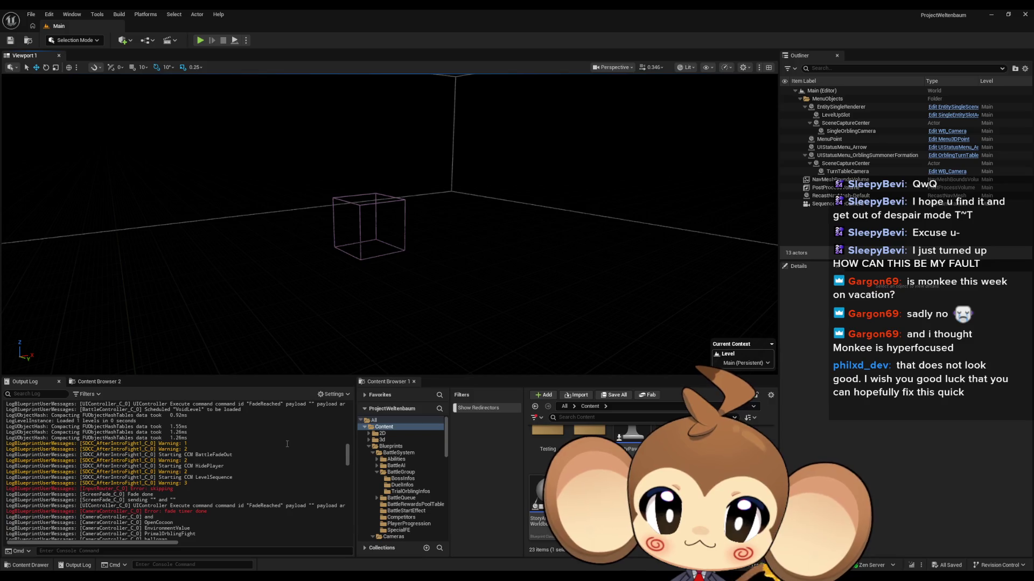
{"action": "scroll", "coordinate": [287, 444], "scroll_direction": "up", "scroll_amount": 3}
{"action": "scroll", "coordinate": [287, 443], "scroll_direction": "up", "scroll_amount": 1}
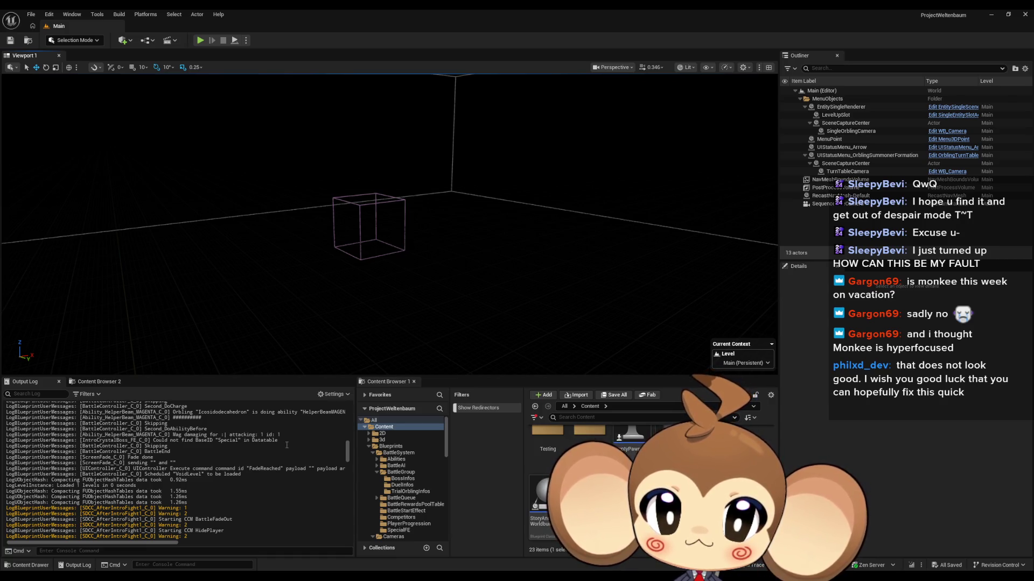
{"action": "scroll", "coordinate": [287, 446], "scroll_direction": "down", "scroll_amount": 2}
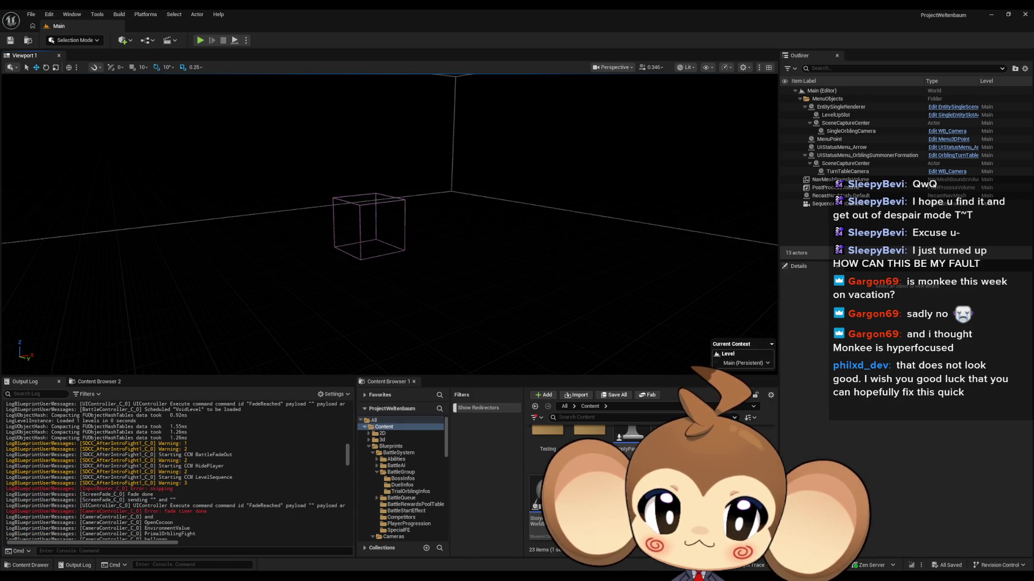
- Bring back the Blueprint editor, check CCM_PlayerVisibility's StartCCM graph, then close that Blueprint
{"action": "mouse_move", "coordinate": [536, 552]}
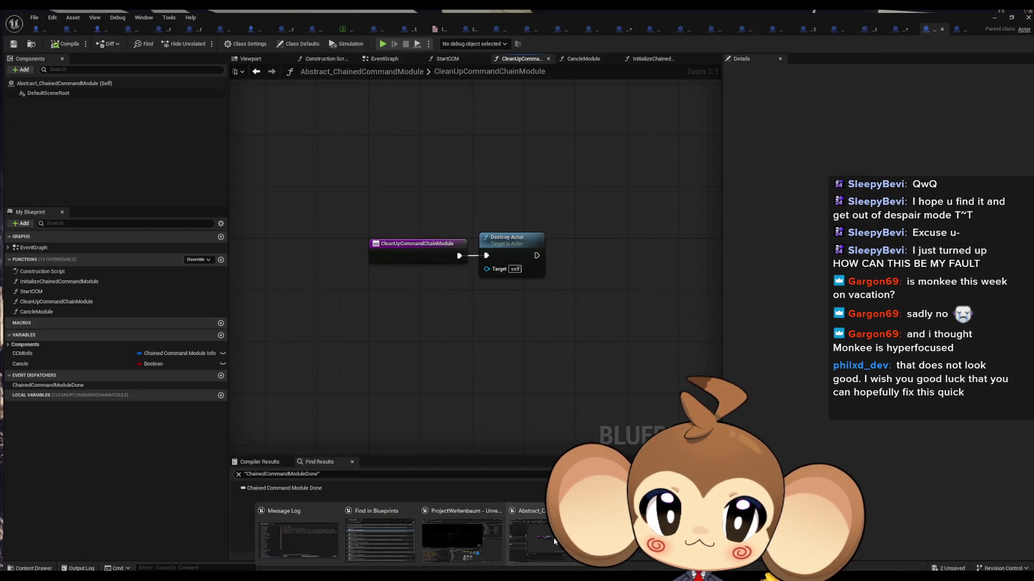
{"action": "left_click", "coordinate": [554, 540]}
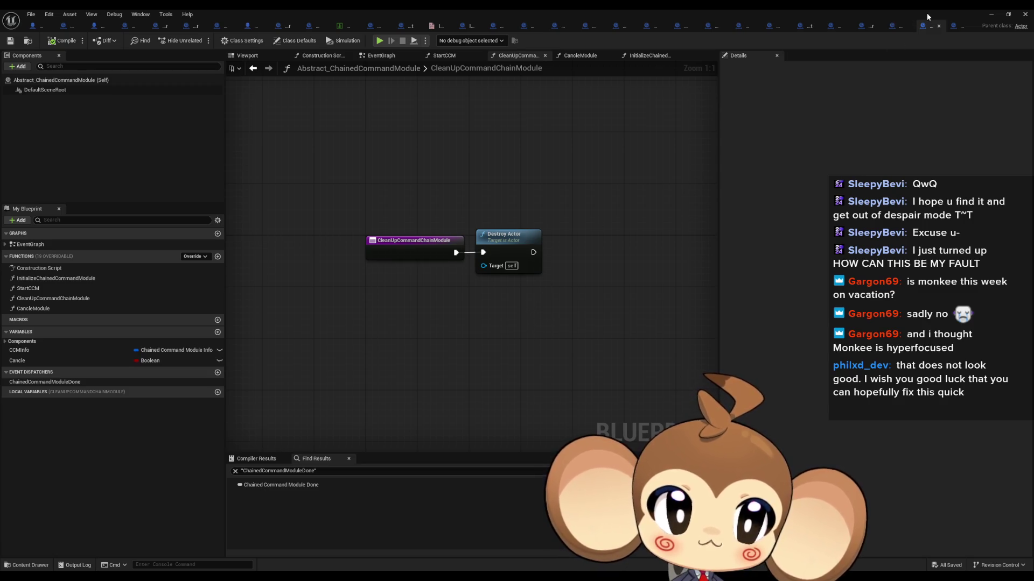
{"action": "left_click", "coordinate": [957, 26]}
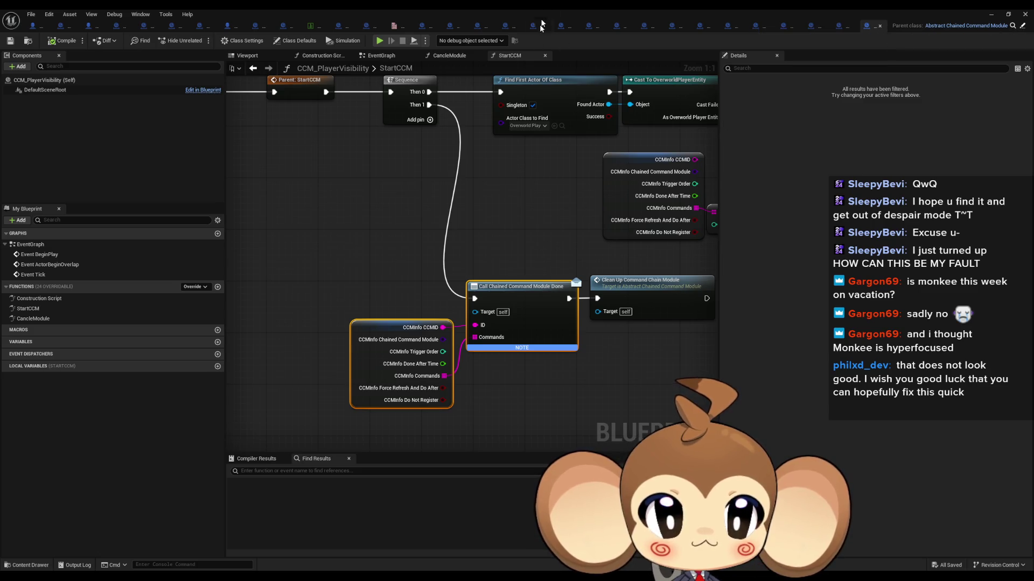
{"action": "double_click", "coordinate": [514, 8]}
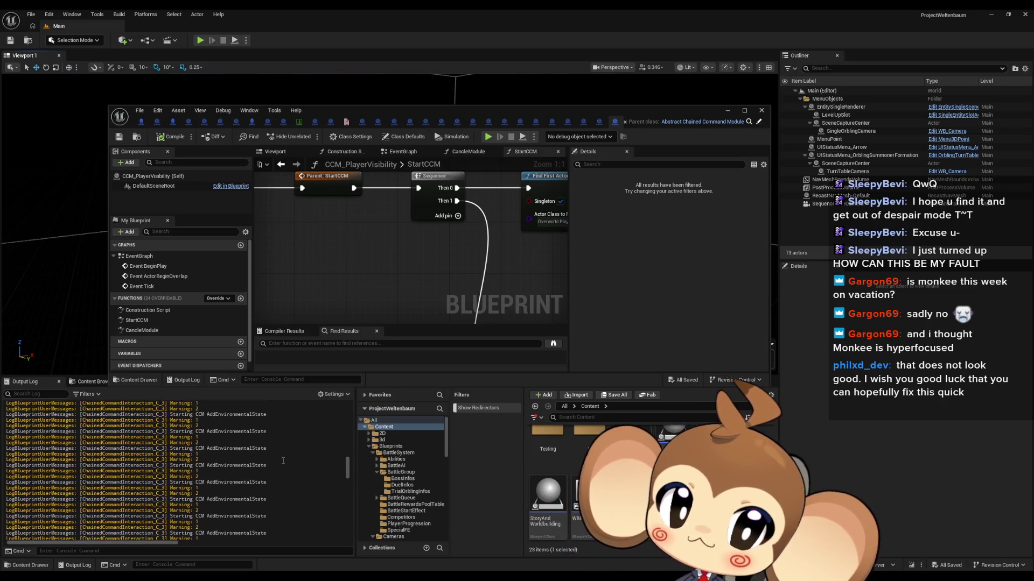
{"action": "scroll", "coordinate": [283, 461], "scroll_direction": "up", "scroll_amount": 5}
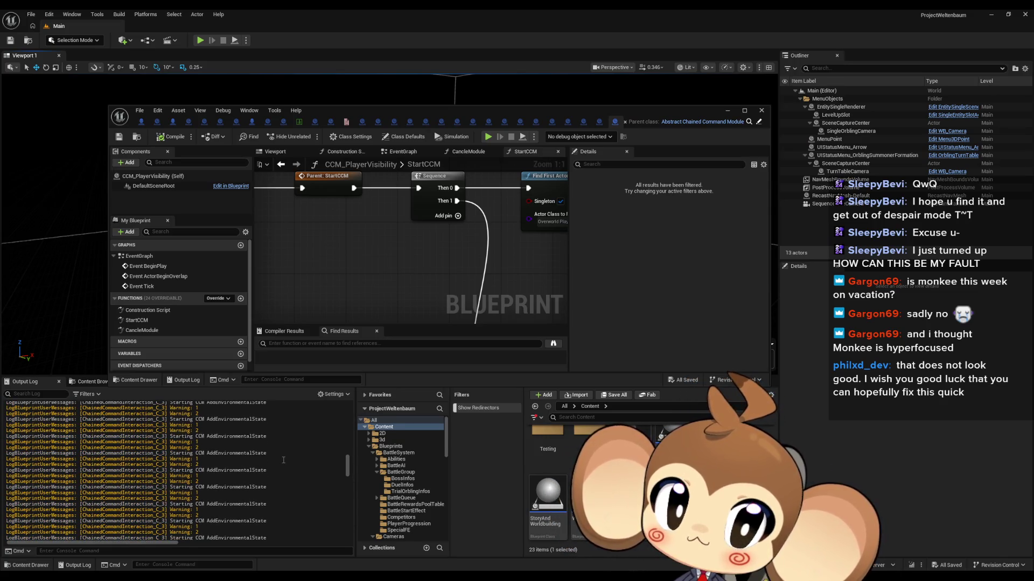
{"action": "scroll", "coordinate": [284, 458], "scroll_direction": "down", "scroll_amount": 5}
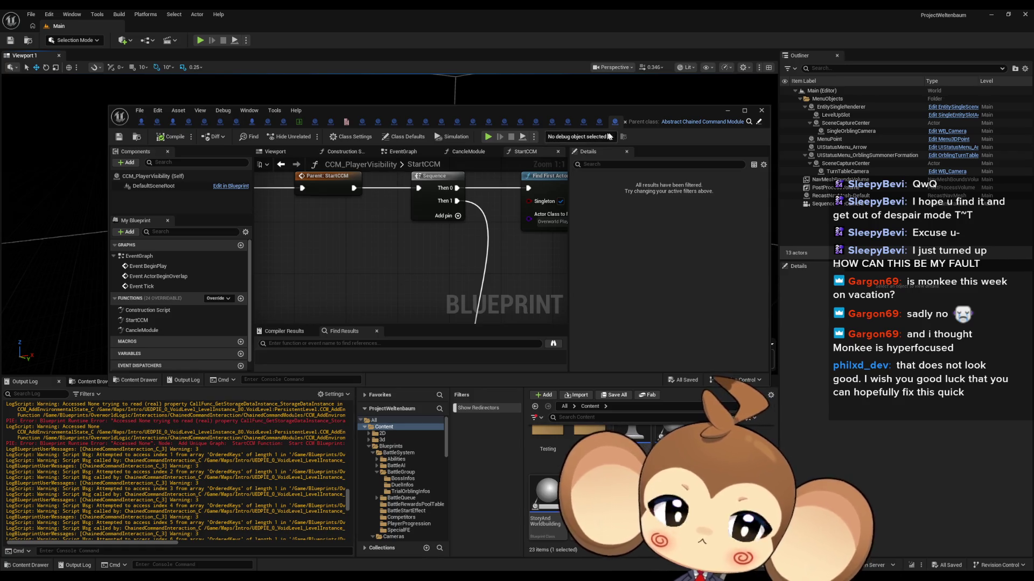
{"action": "double_click", "coordinate": [660, 108]}
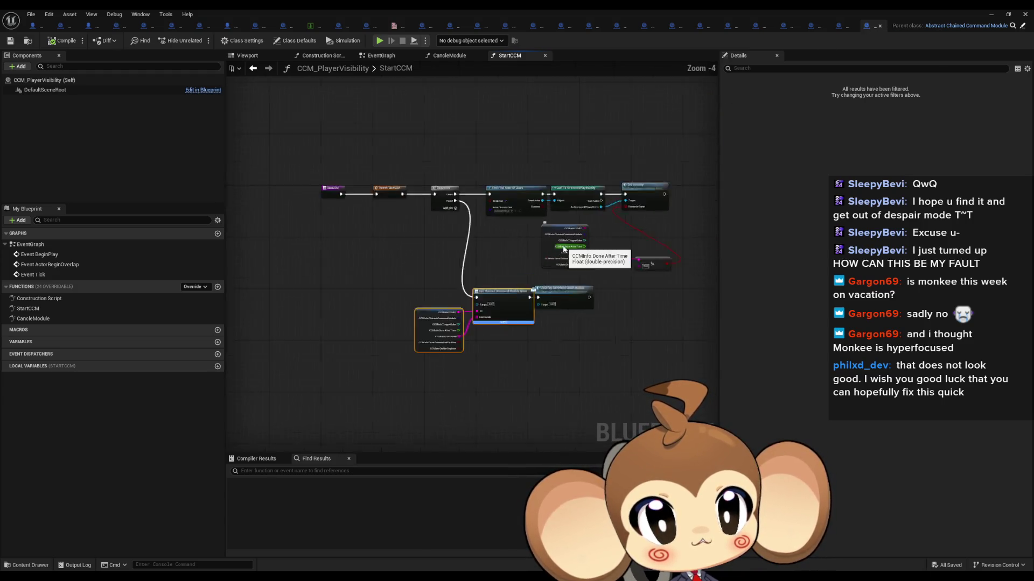
{"action": "left_click", "coordinate": [850, 27]}
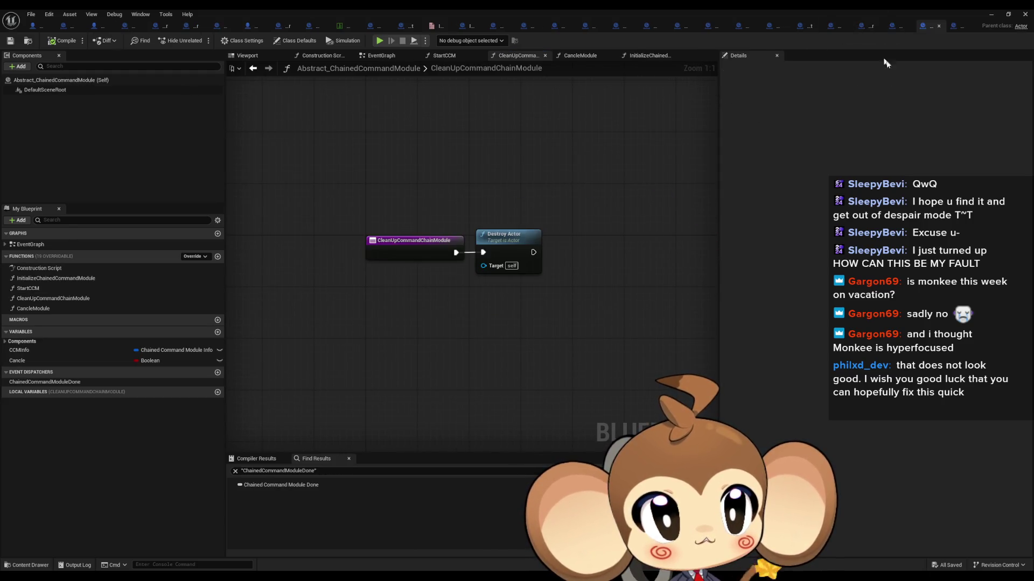
- Close Abstract_ChainedCommandModule and inspect StartCCM's Call Chained Command Module Done node and loop
{"action": "left_click", "coordinate": [938, 26]}
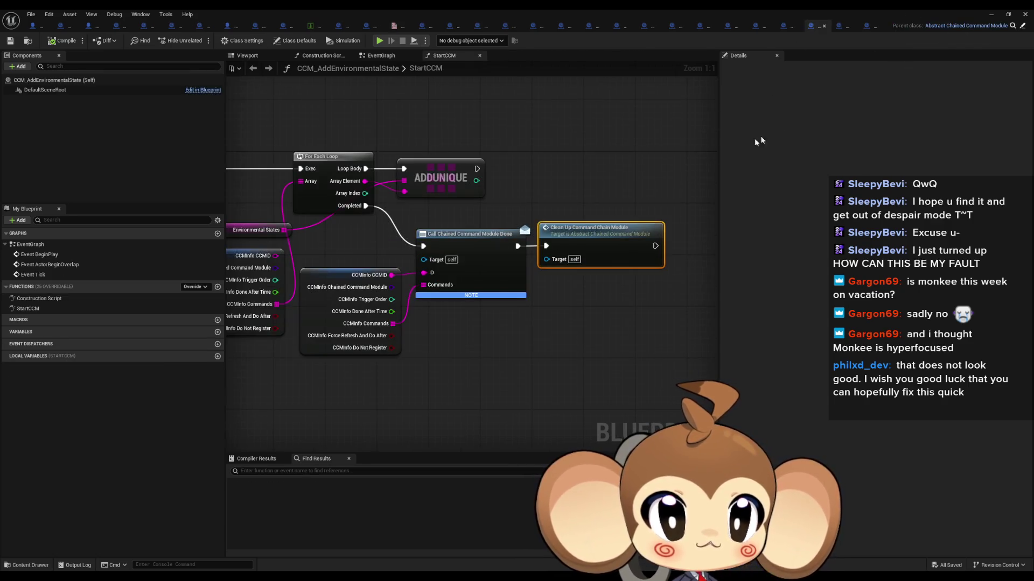
{"action": "mouse_move", "coordinate": [517, 176]}
{"action": "left_mouse_down"}
{"action": "mouse_move", "coordinate": [655, 215]}
{"action": "mouse_move", "coordinate": [579, 210]}
{"action": "left_mouse_up"}
{"action": "scroll", "coordinate": [655, 215], "scroll_direction": "down", "scroll_amount": 2}
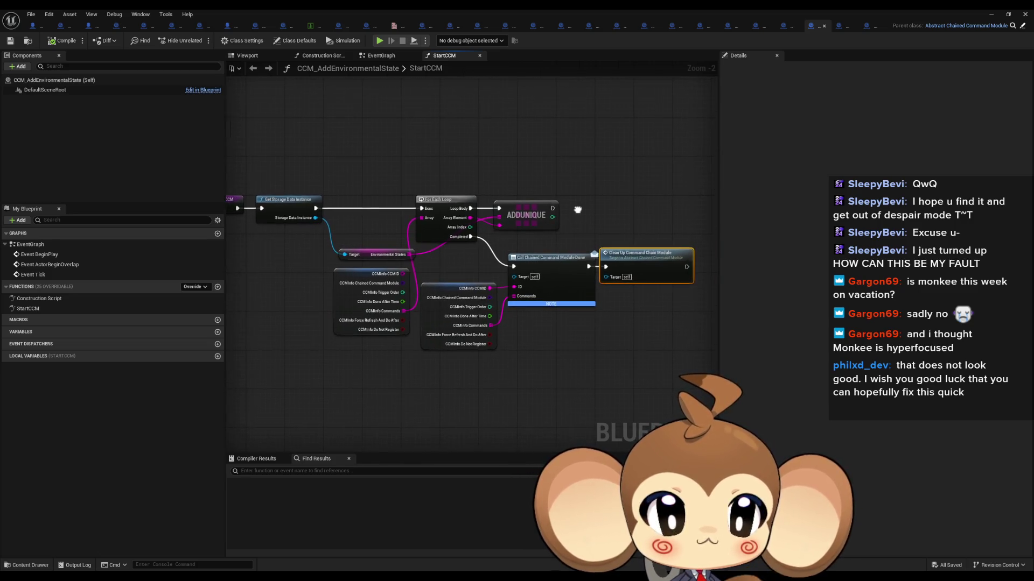
{"action": "scroll", "coordinate": [533, 247], "scroll_direction": "up", "scroll_amount": 2}
{"action": "left_click", "coordinate": [554, 291]}
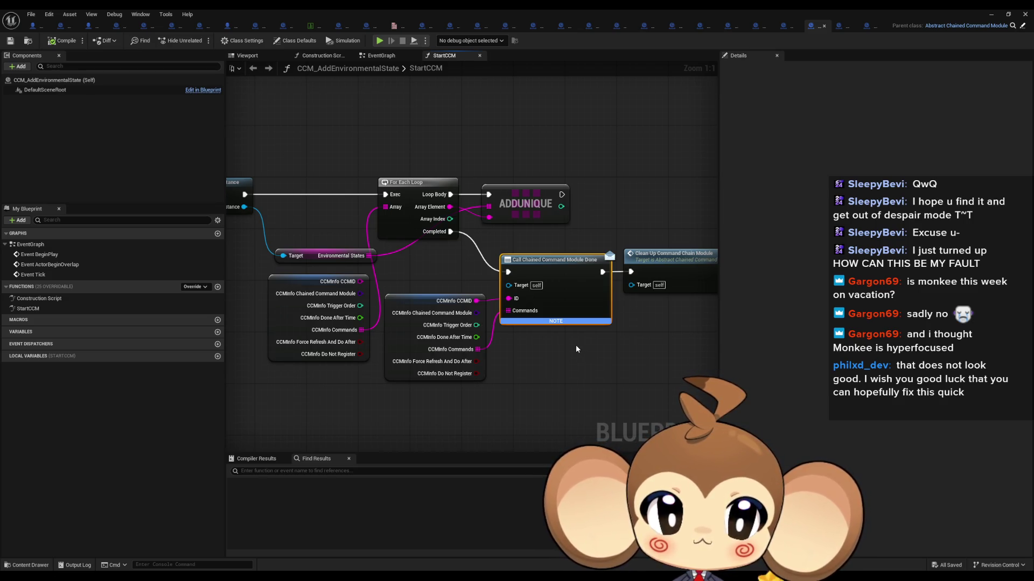
{"action": "left_click_drag", "start_coordinate": [576, 348], "coordinate": [642, 339]}
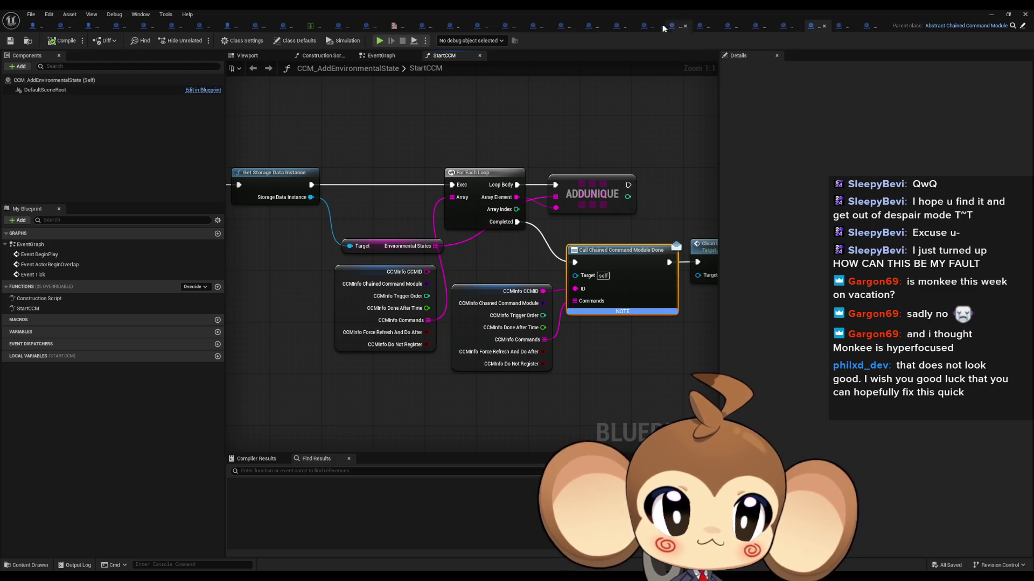
- Restore the editor window and open the Blueprints folder in the Content Browser
{"action": "double_click", "coordinate": [625, 14]}
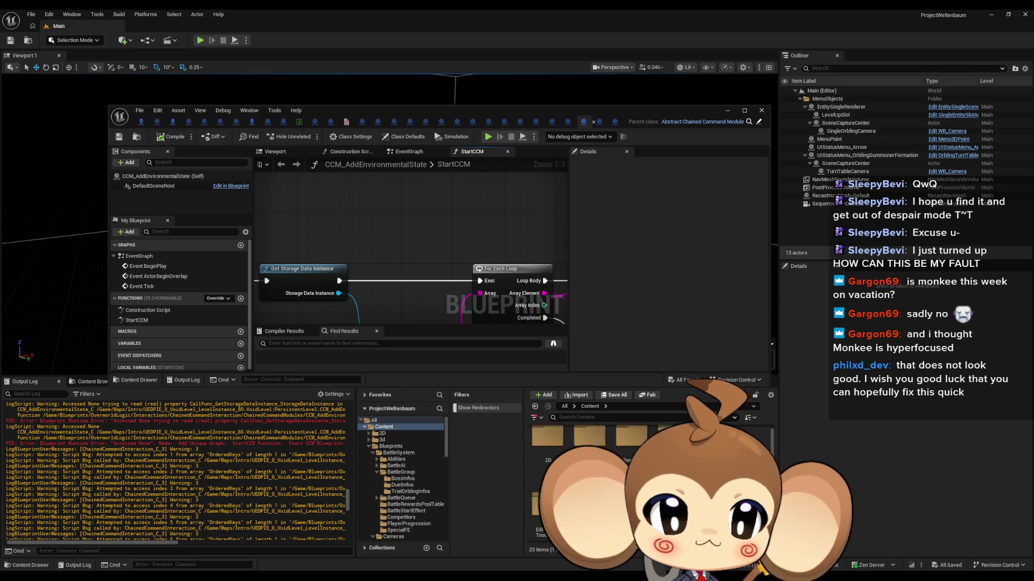
{"action": "left_click", "coordinate": [391, 447]}
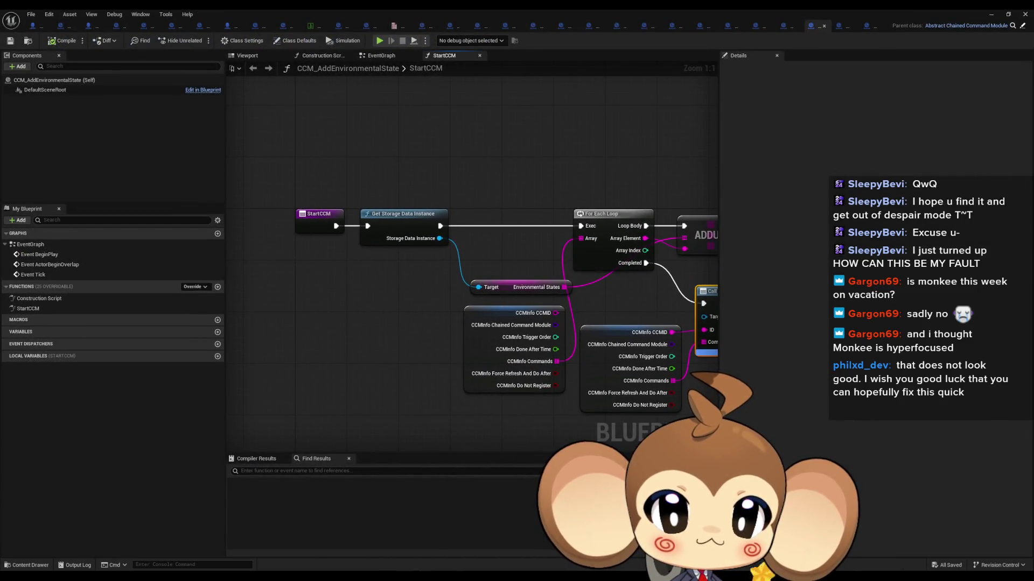
{"action": "left_click_drag", "start_coordinate": [721, 210], "coordinate": [580, 200]}
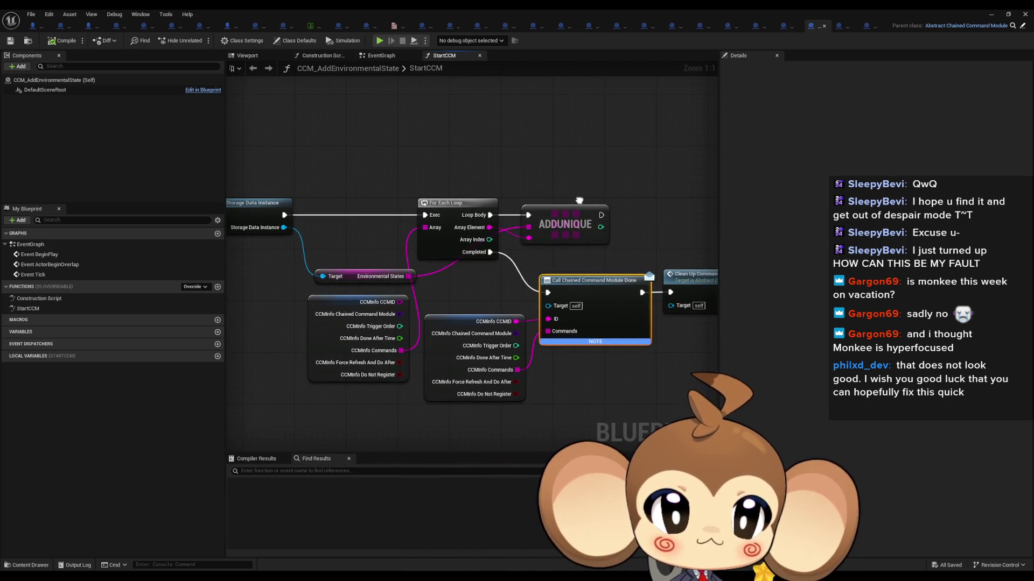
{"action": "double_click", "coordinate": [536, 13]}
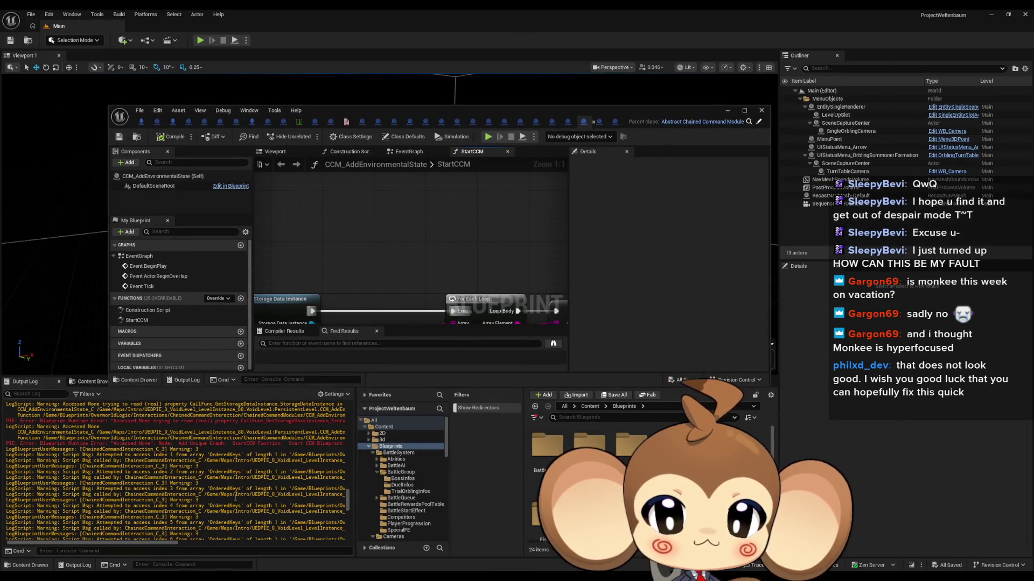
- Pan the StartCCM graph to the Done call and select the Clean Up Command Chain Module node
{"action": "scroll", "coordinate": [259, 475], "scroll_direction": "up", "scroll_amount": 10}
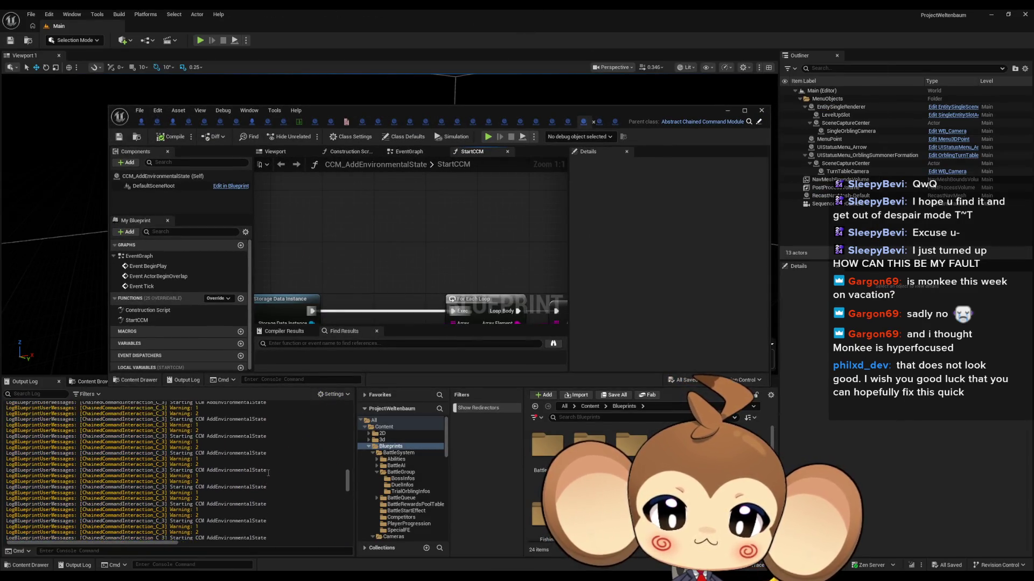
{"action": "scroll", "coordinate": [271, 472], "scroll_direction": "up", "scroll_amount": 5}
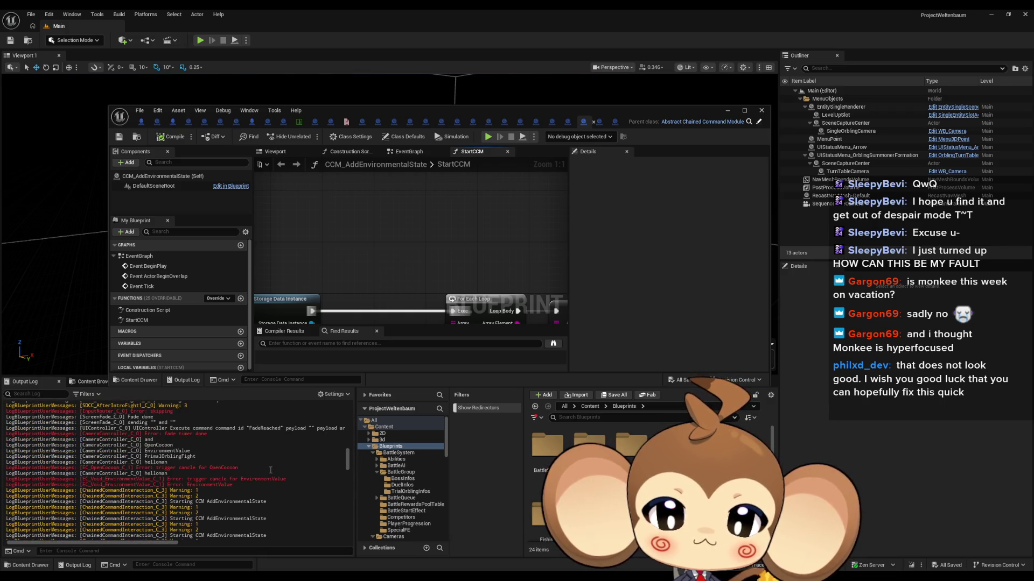
{"action": "scroll", "coordinate": [270, 470], "scroll_direction": "down", "scroll_amount": 1}
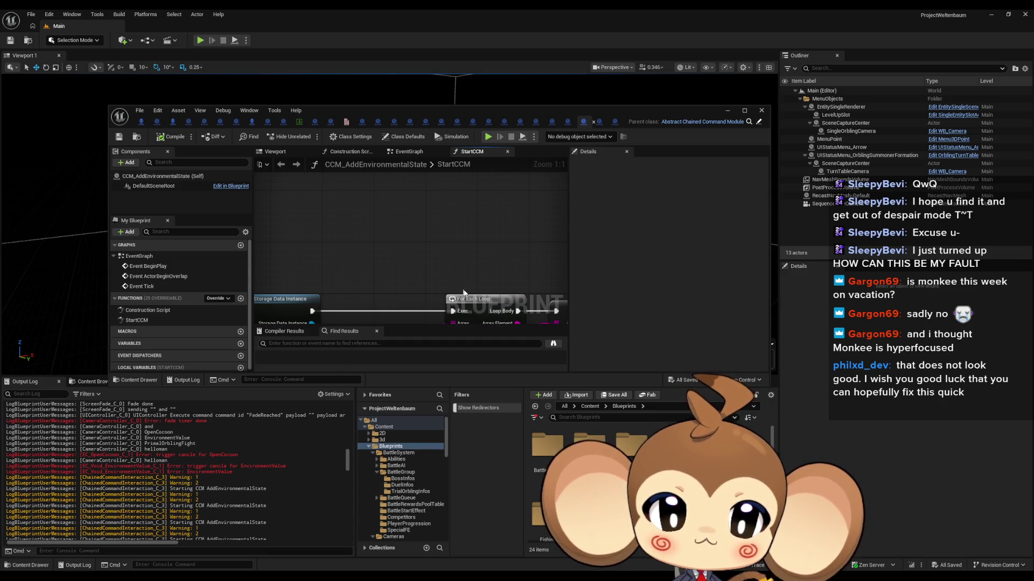
{"action": "mouse_move", "coordinate": [485, 302]}
{"action": "left_mouse_down"}
{"action": "mouse_move", "coordinate": [431, 258]}
{"action": "mouse_move", "coordinate": [349, 220]}
{"action": "left_mouse_up"}
{"action": "left_click_drag", "start_coordinate": [513, 209], "coordinate": [488, 215]}
{"action": "left_click", "coordinate": [488, 216]}
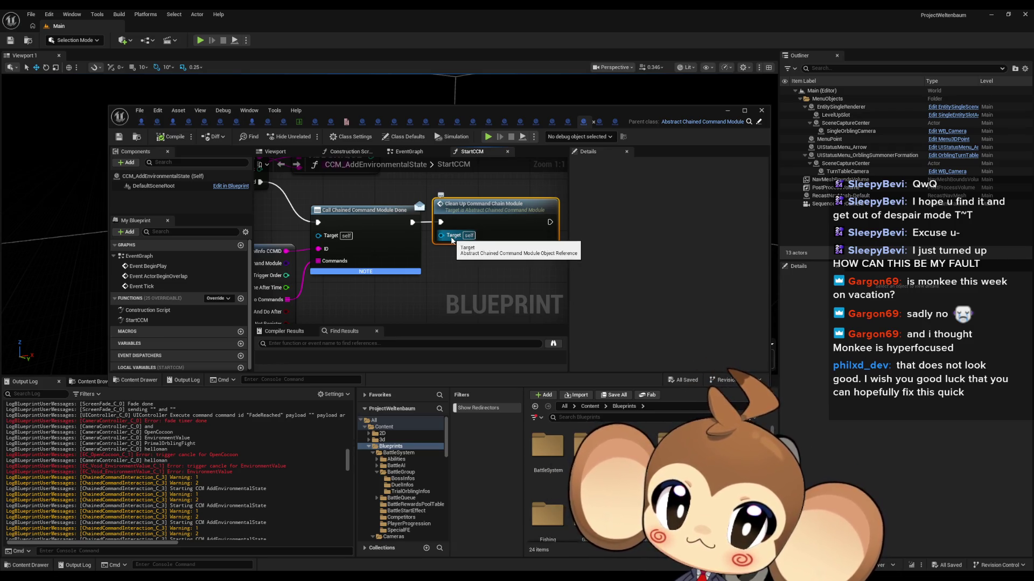
- Maximize the Blueprint editor and find references to Call Chained Command Module Done
{"action": "double_click", "coordinate": [436, 113]}
{"action": "left_click_drag", "start_coordinate": [514, 235], "coordinate": [600, 376]}
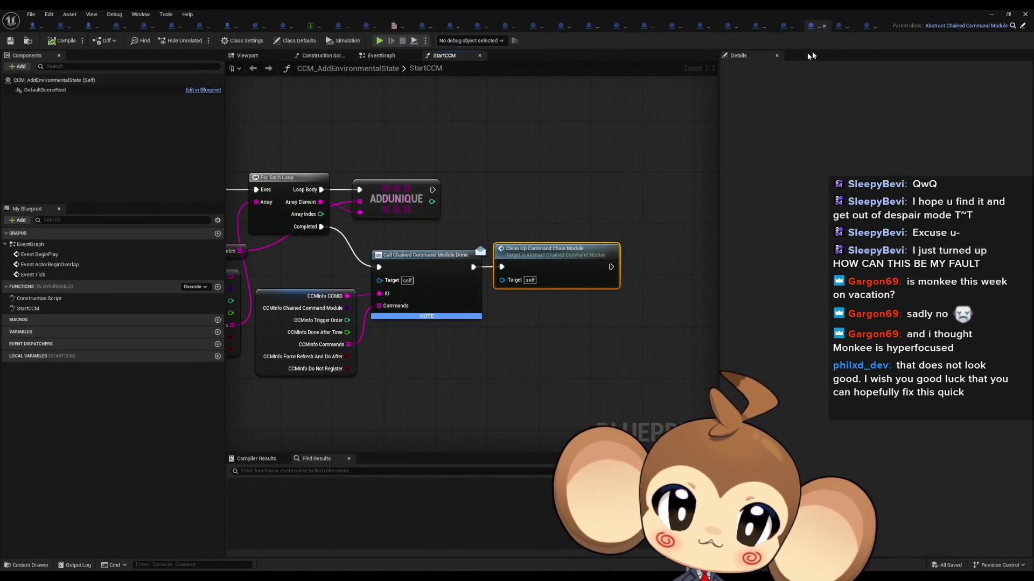
{"action": "left_click_drag", "start_coordinate": [409, 181], "coordinate": [534, 194]}
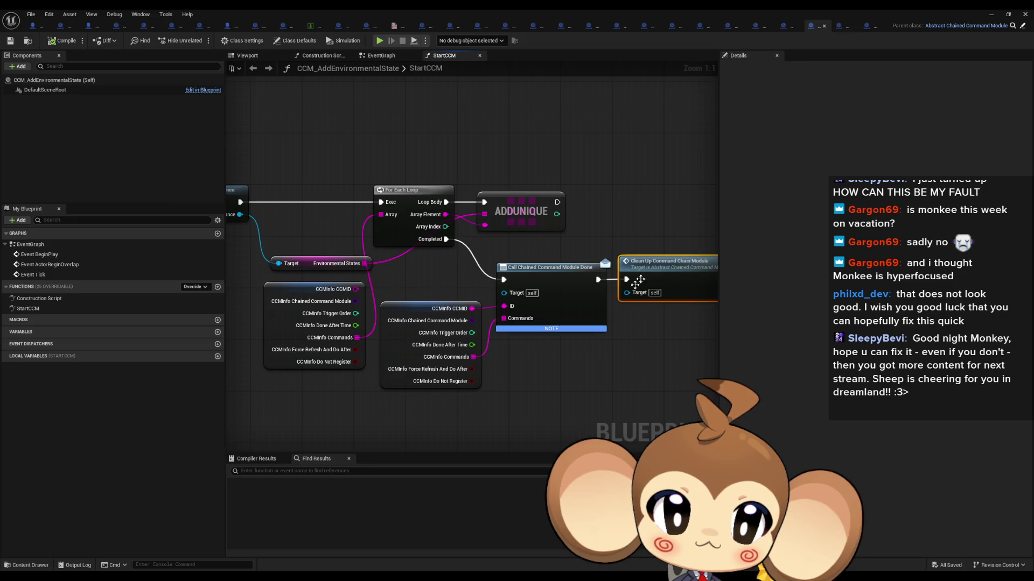
{"action": "right_click", "coordinate": [549, 280]}
{"action": "left_click", "coordinate": [583, 353]}
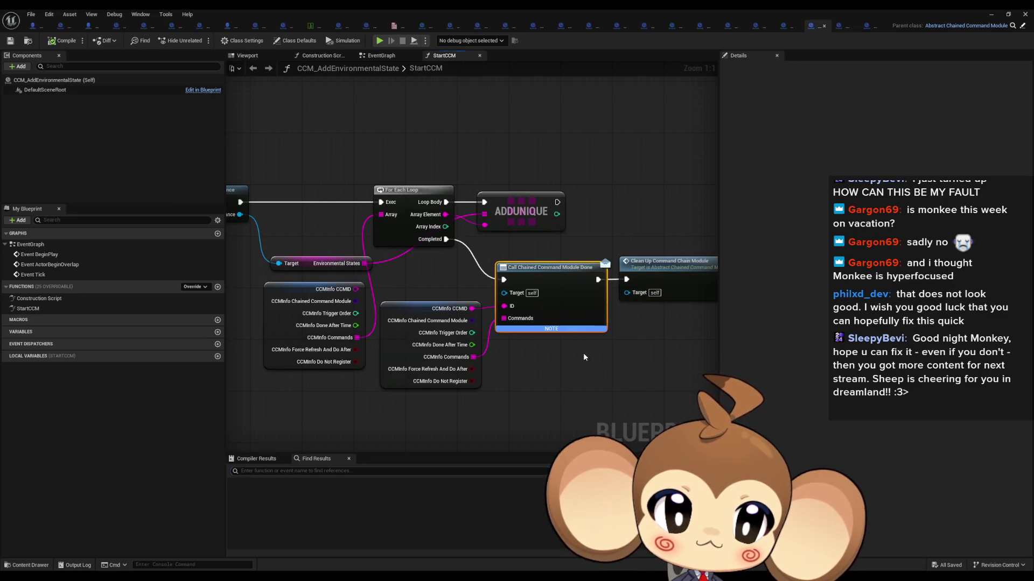
- Search Find Results for 'bind Chained Command Module Done', which returns no results
{"action": "left_click", "coordinate": [305, 470]}
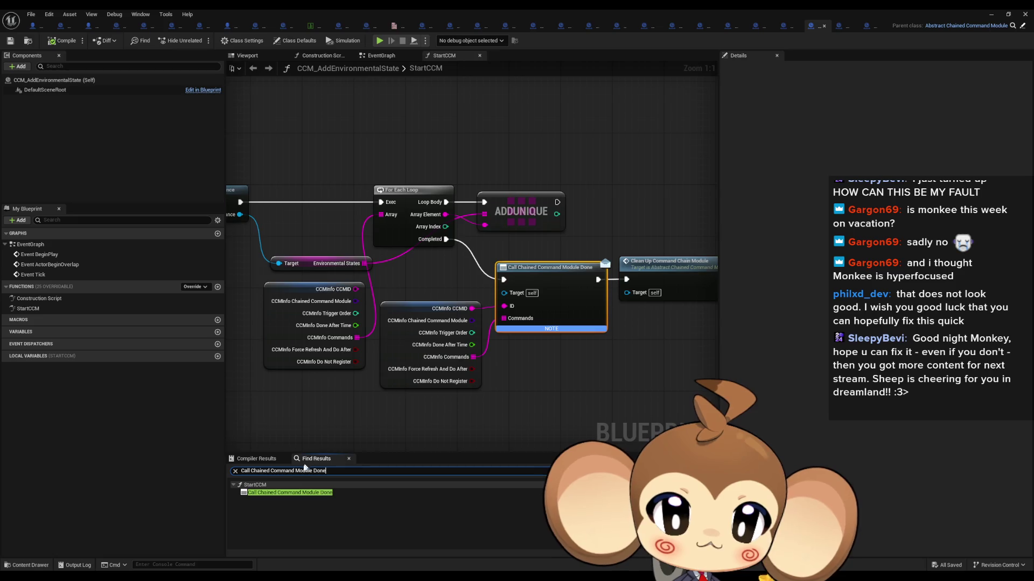
{"action": "type", "text": "bind"}
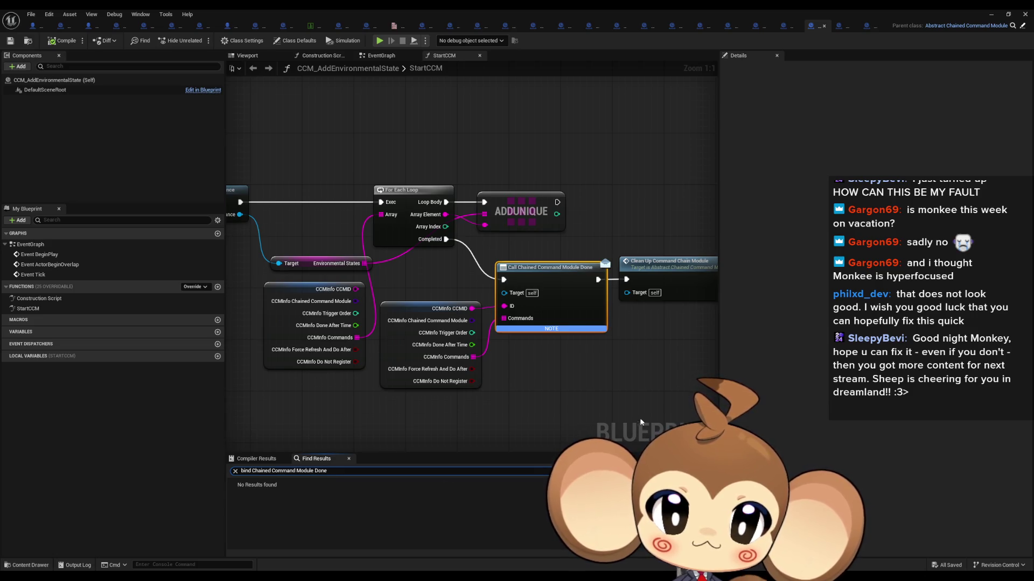
{"action": "key", "text": "Return"}
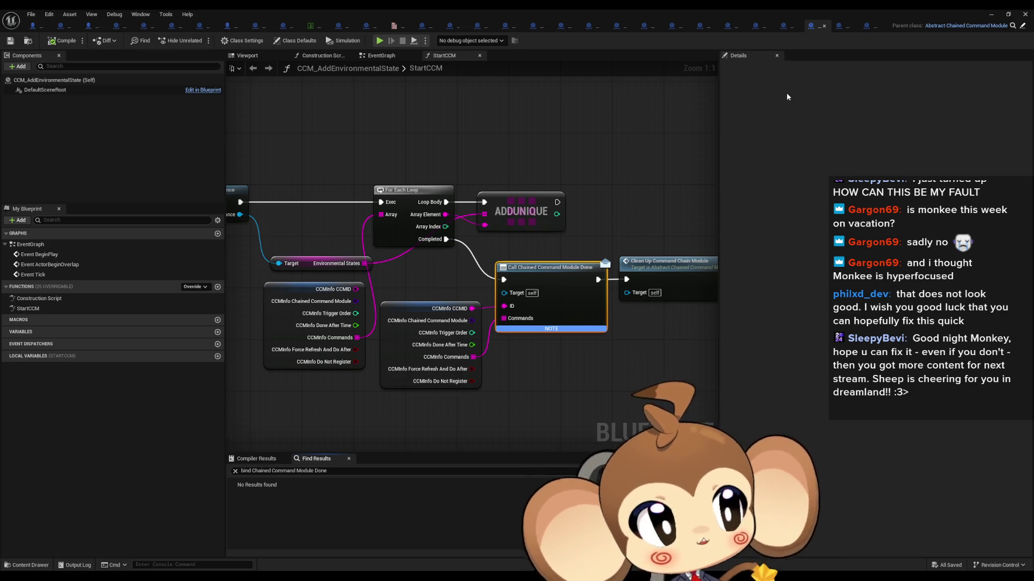
- Inspect ChainedCommandInteraction's DoneSignalReseiver graph, from its ADD and CONTAINS nodes to the CLEAR nodes
{"action": "left_click", "coordinate": [727, 26]}
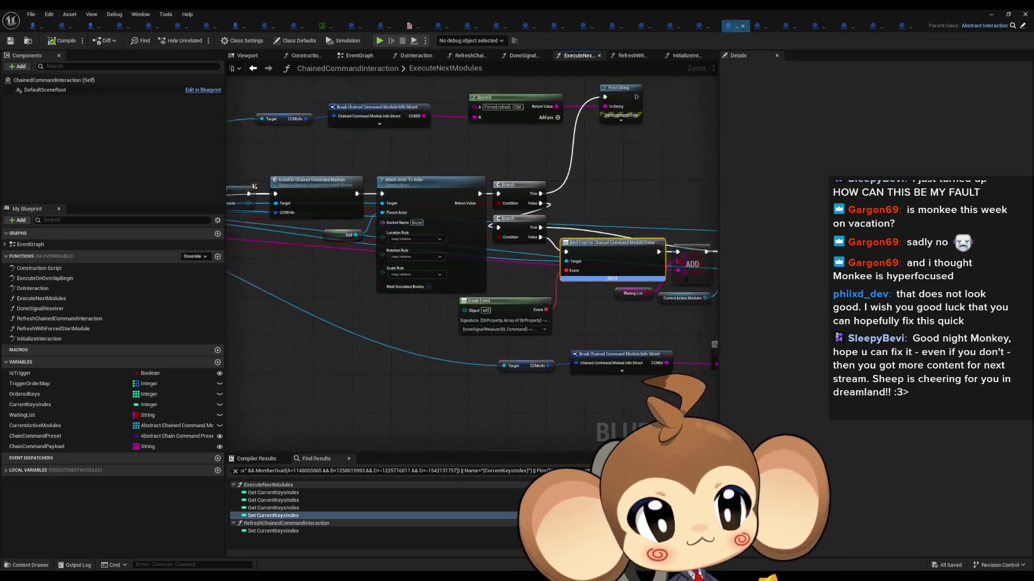
{"action": "scroll", "coordinate": [485, 256], "scroll_direction": "up", "scroll_amount": 2}
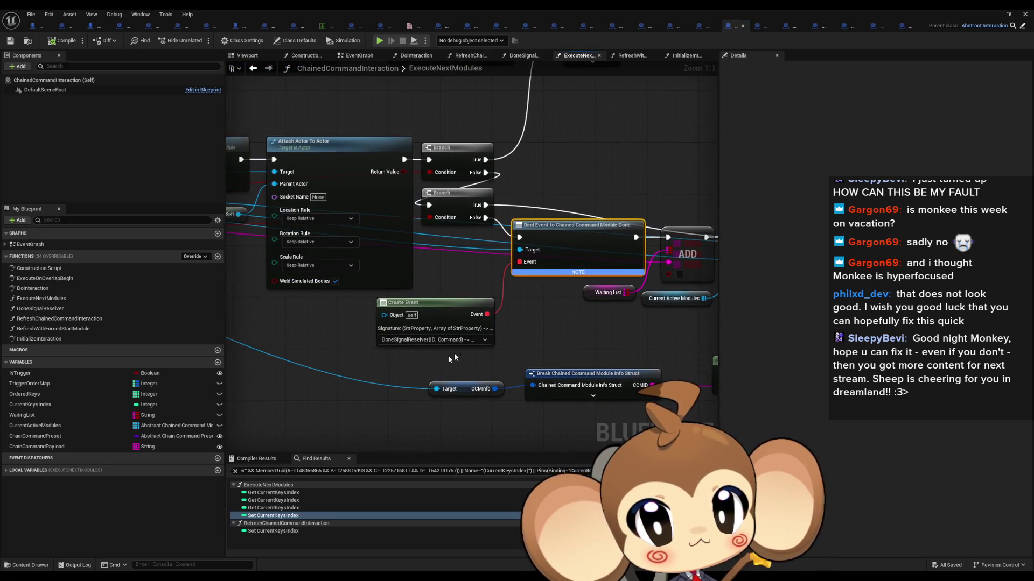
{"action": "double_click", "coordinate": [81, 309]}
{"action": "left_click_drag", "start_coordinate": [411, 252], "coordinate": [716, 287]}
{"action": "left_click_drag", "start_coordinate": [652, 290], "coordinate": [254, 286]}
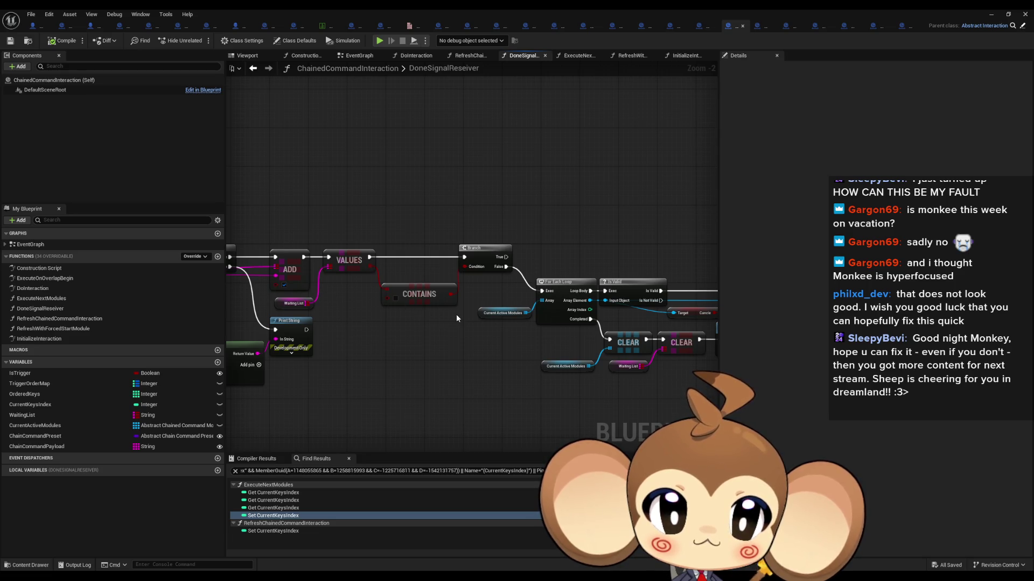
{"action": "mouse_move", "coordinate": [456, 315]}
{"action": "left_mouse_down"}
{"action": "mouse_move", "coordinate": [431, 323]}
{"action": "mouse_move", "coordinate": [672, 331]}
{"action": "mouse_move", "coordinate": [245, 299]}
{"action": "left_mouse_up"}
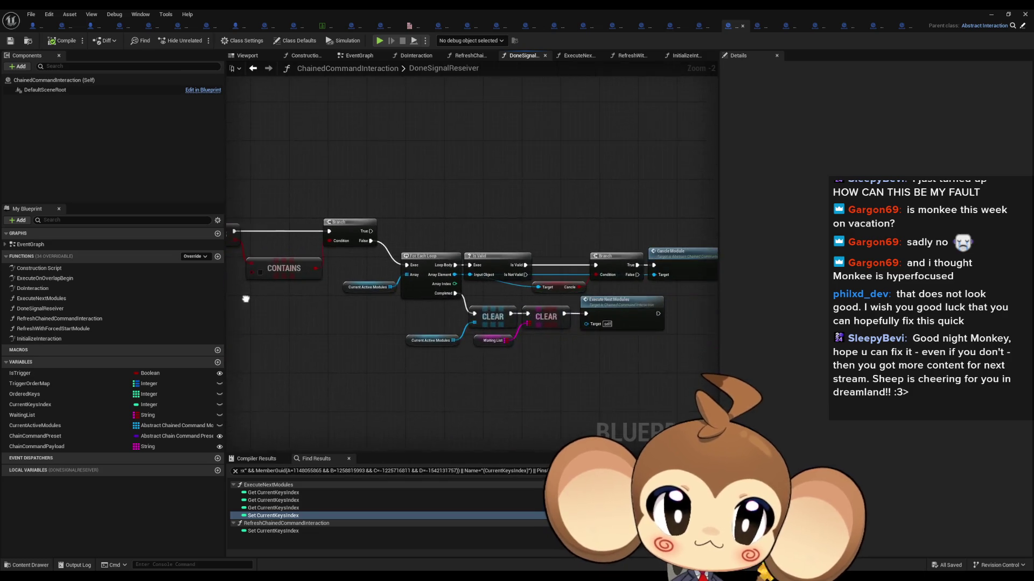
{"action": "left_click_drag", "start_coordinate": [533, 307], "coordinate": [430, 306]}
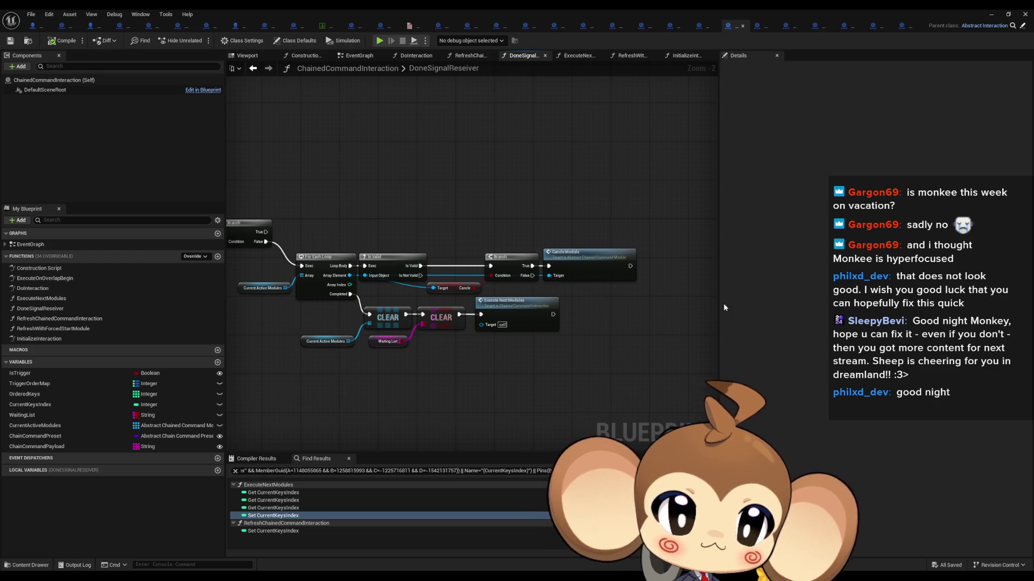
{"action": "left_click_drag", "start_coordinate": [535, 371], "coordinate": [416, 327]}
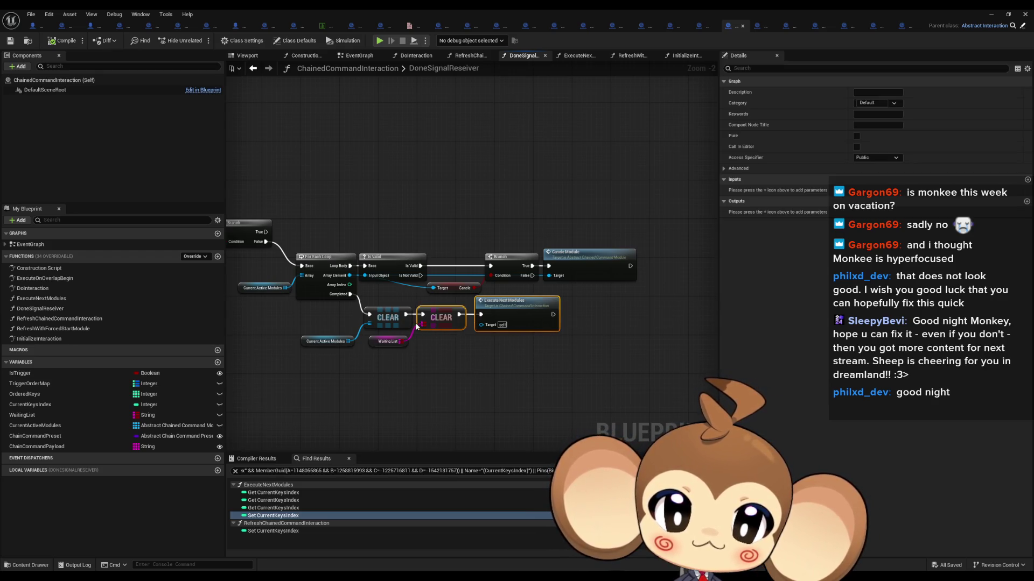
- Re-maximize the Blueprint editor and open the DoInteraction function graph
{"action": "double_click", "coordinate": [378, 12]}
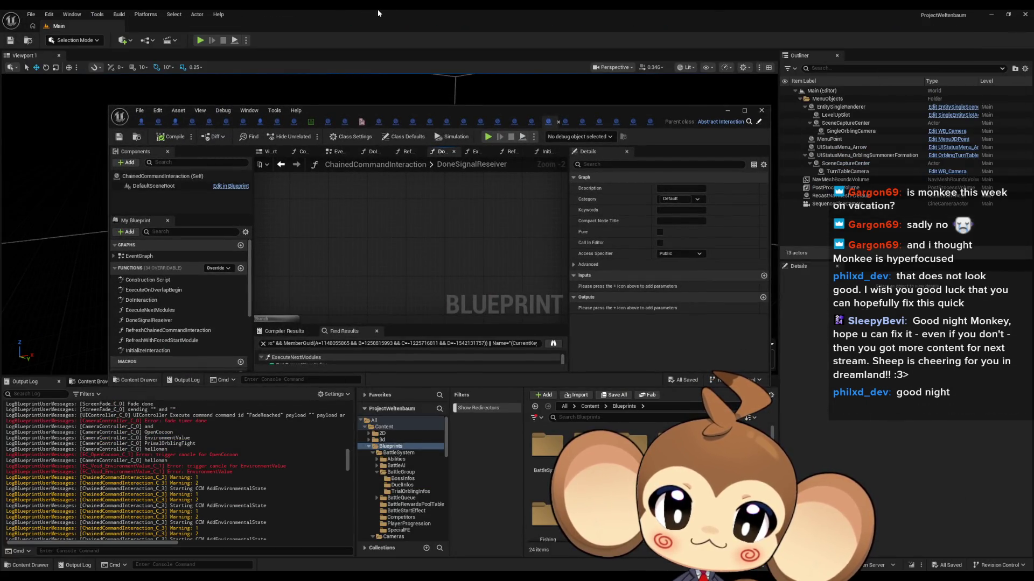
{"action": "double_click", "coordinate": [399, 112]}
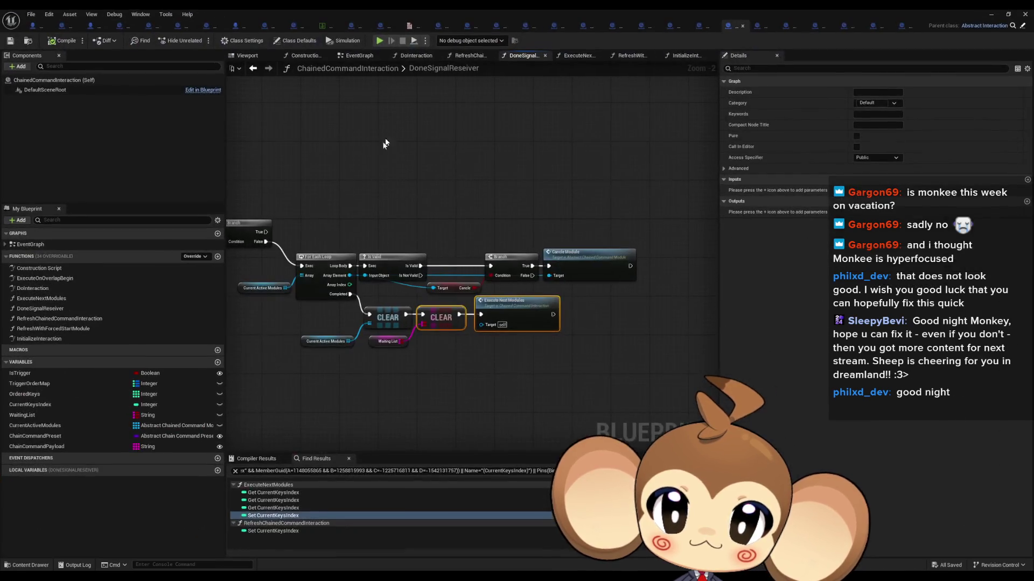
{"action": "double_click", "coordinate": [69, 291]}
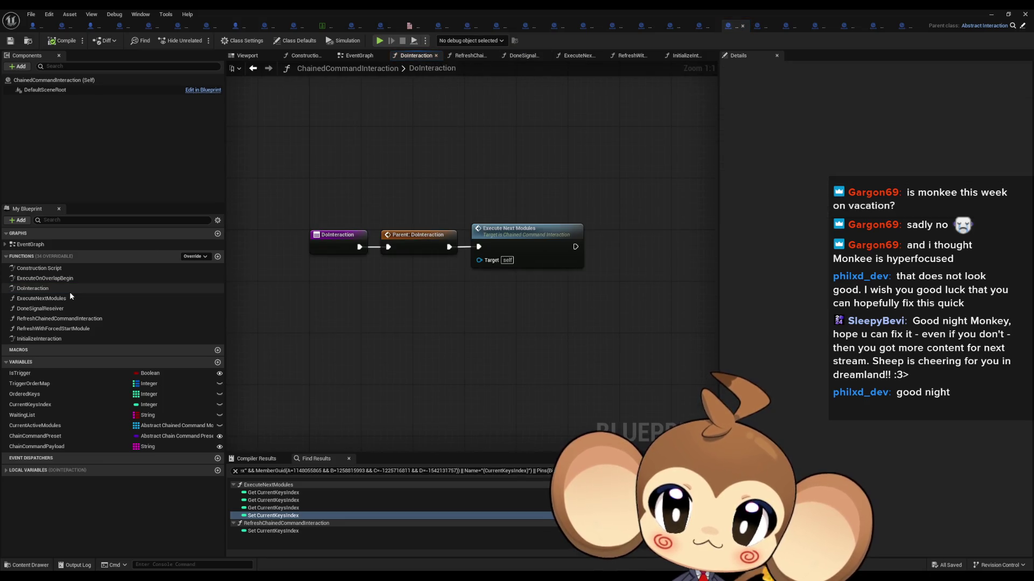
- Open ExecuteNextModules and locate the Bind Event, ADD and Start CCM nodes
{"action": "double_click", "coordinate": [70, 296]}
{"action": "scroll", "coordinate": [525, 291], "scroll_direction": "up", "scroll_amount": 5}
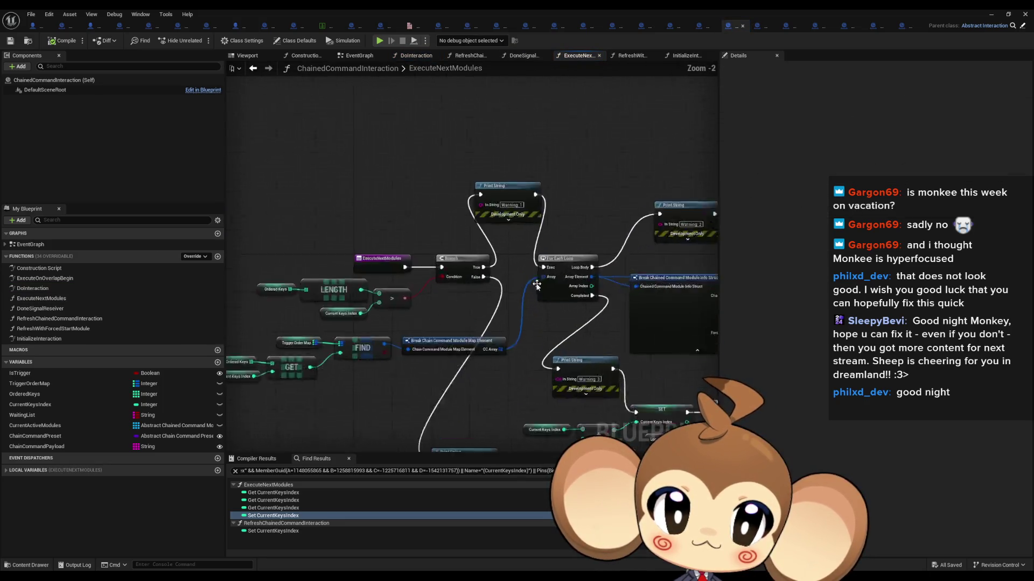
{"action": "mouse_move", "coordinate": [524, 291]}
{"action": "left_mouse_down"}
{"action": "mouse_move", "coordinate": [446, 220]}
{"action": "mouse_move", "coordinate": [452, 264]}
{"action": "left_mouse_up"}
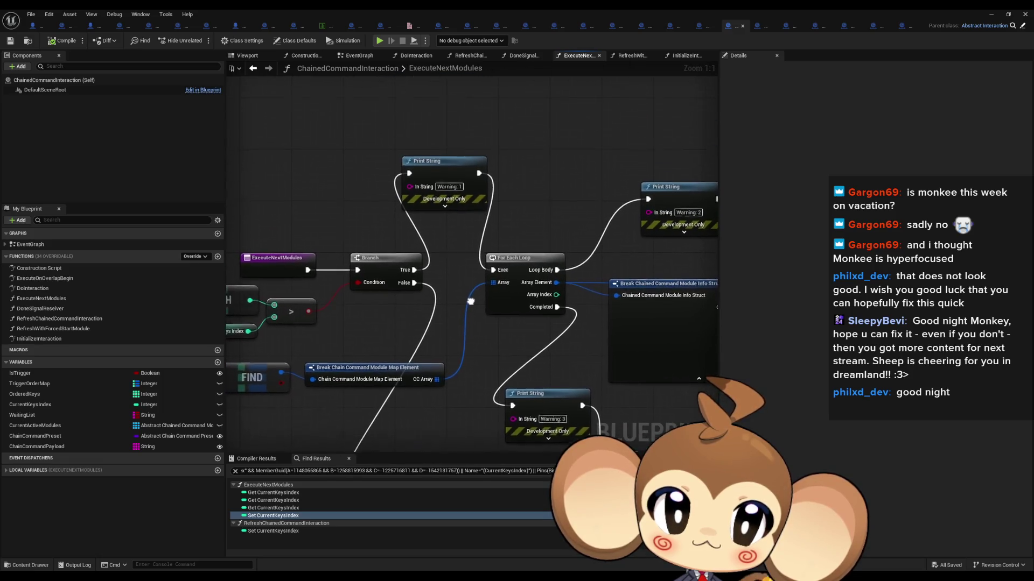
{"action": "scroll", "coordinate": [444, 265], "scroll_direction": "down", "scroll_amount": 2}
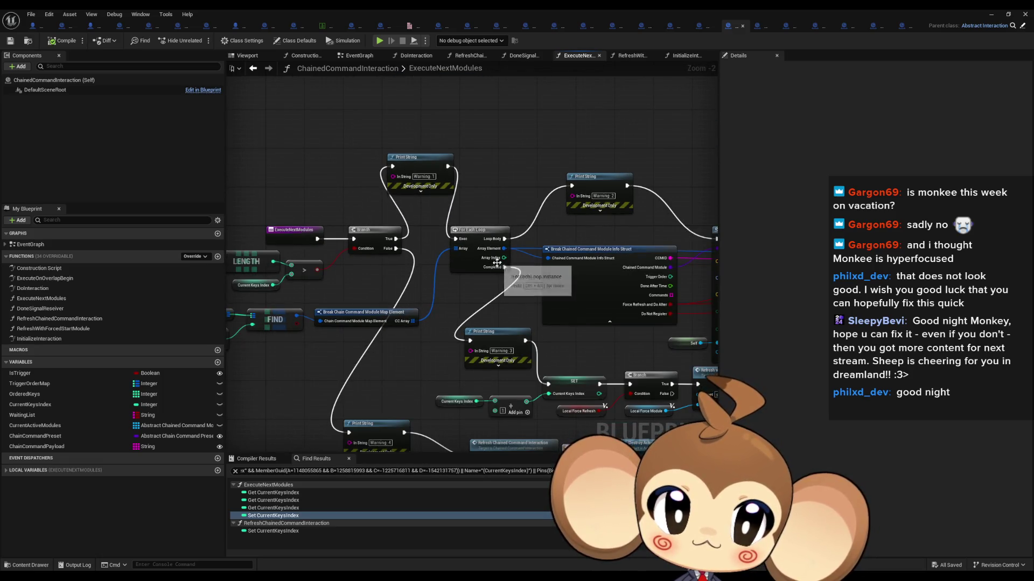
{"action": "scroll", "coordinate": [519, 274], "scroll_direction": "down", "scroll_amount": 1}
{"action": "scroll", "coordinate": [589, 278], "scroll_direction": "down", "scroll_amount": 1}
{"action": "scroll", "coordinate": [589, 279], "scroll_direction": "up", "scroll_amount": 2}
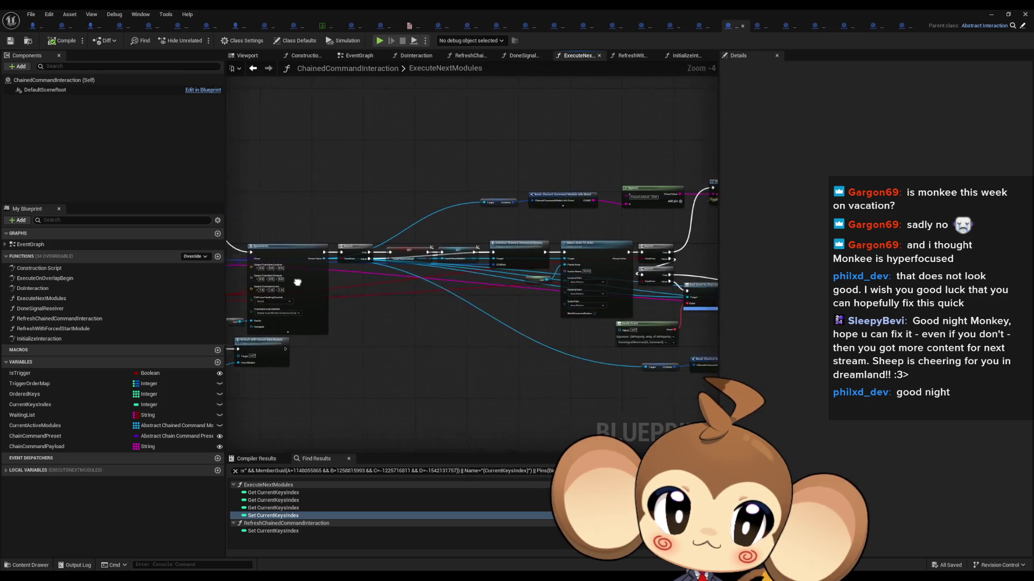
{"action": "scroll", "coordinate": [445, 289], "scroll_direction": "up", "scroll_amount": 1}
{"action": "mouse_move", "coordinate": [488, 298]}
{"action": "left_mouse_down"}
{"action": "mouse_move", "coordinate": [395, 541]}
{"action": "mouse_move", "coordinate": [282, 547]}
{"action": "left_mouse_up"}
{"action": "left_click_drag", "start_coordinate": [592, 270], "coordinate": [379, 265]}
{"action": "left_click", "coordinate": [512, 252]}
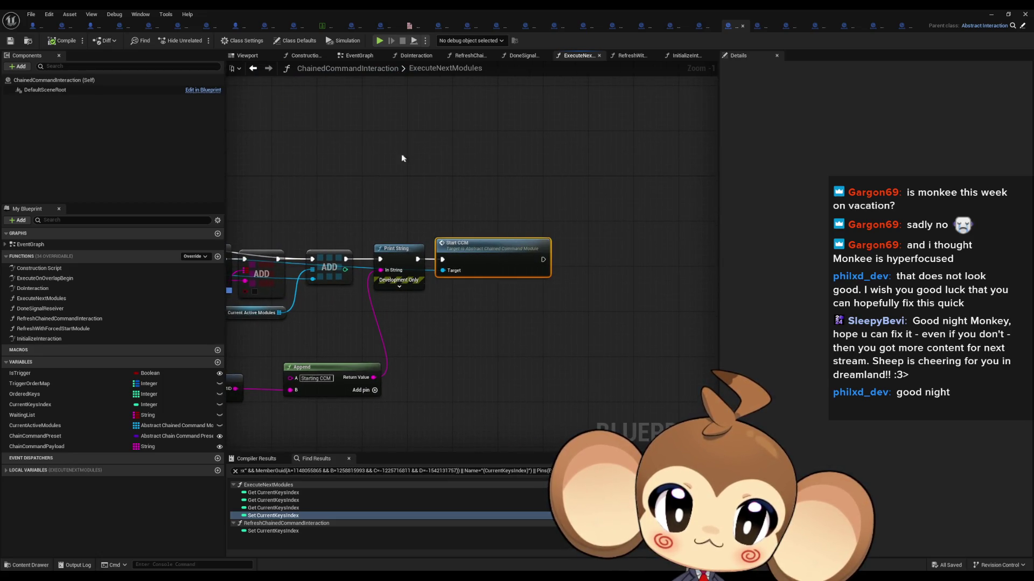
- Survey the whole graph and inspect the CurrentKeysIndex variable around the For Each Loop and SET nodes
{"action": "double_click", "coordinate": [428, 9]}
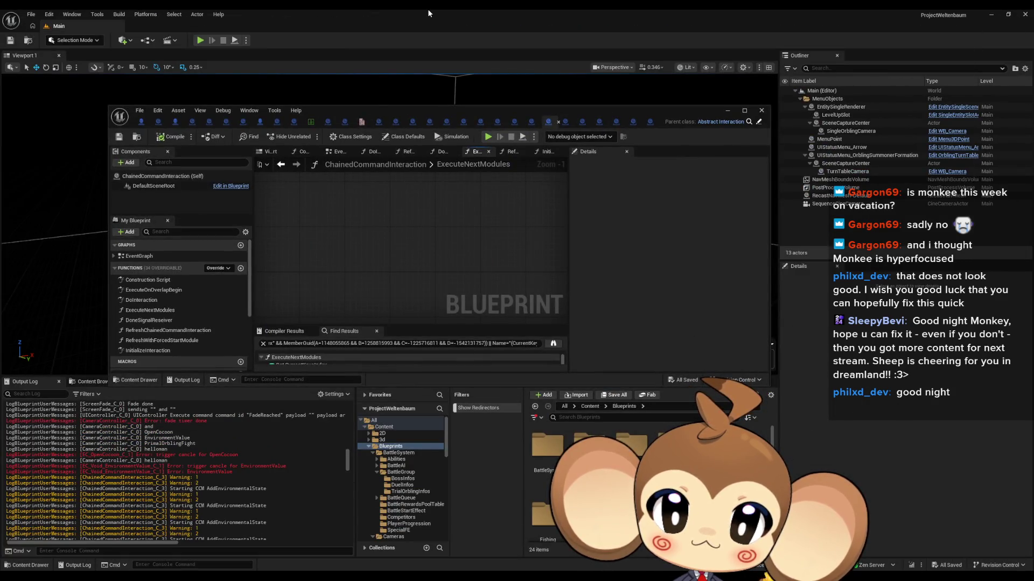
{"action": "double_click", "coordinate": [398, 110]}
{"action": "scroll", "coordinate": [440, 303], "scroll_direction": "down", "scroll_amount": 3}
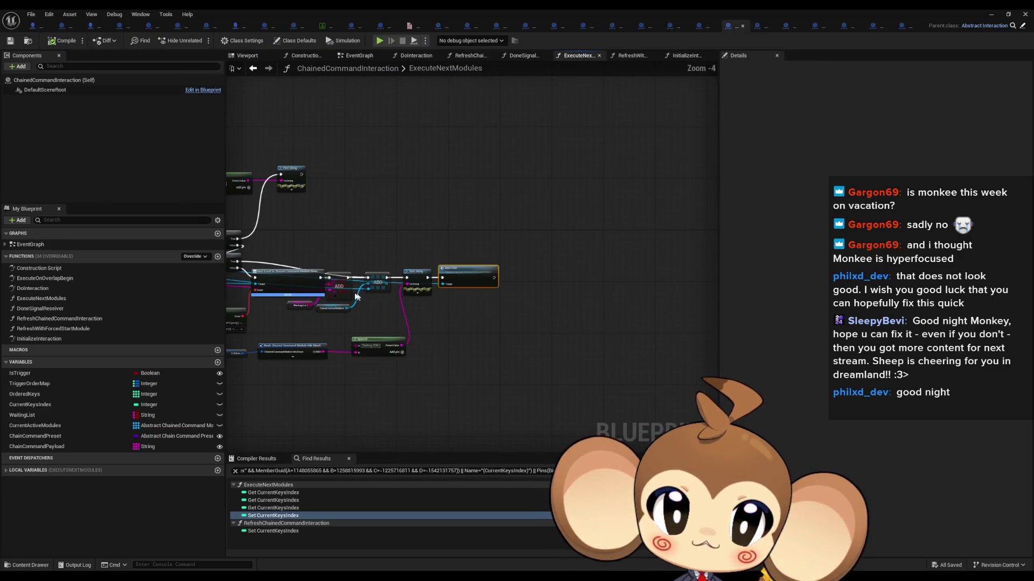
{"action": "mouse_move", "coordinate": [440, 303]}
{"action": "left_mouse_down"}
{"action": "mouse_move", "coordinate": [594, 311]}
{"action": "mouse_move", "coordinate": [418, 333]}
{"action": "mouse_move", "coordinate": [312, 323]}
{"action": "left_mouse_up"}
{"action": "scroll", "coordinate": [535, 316], "scroll_direction": "up", "scroll_amount": 2}
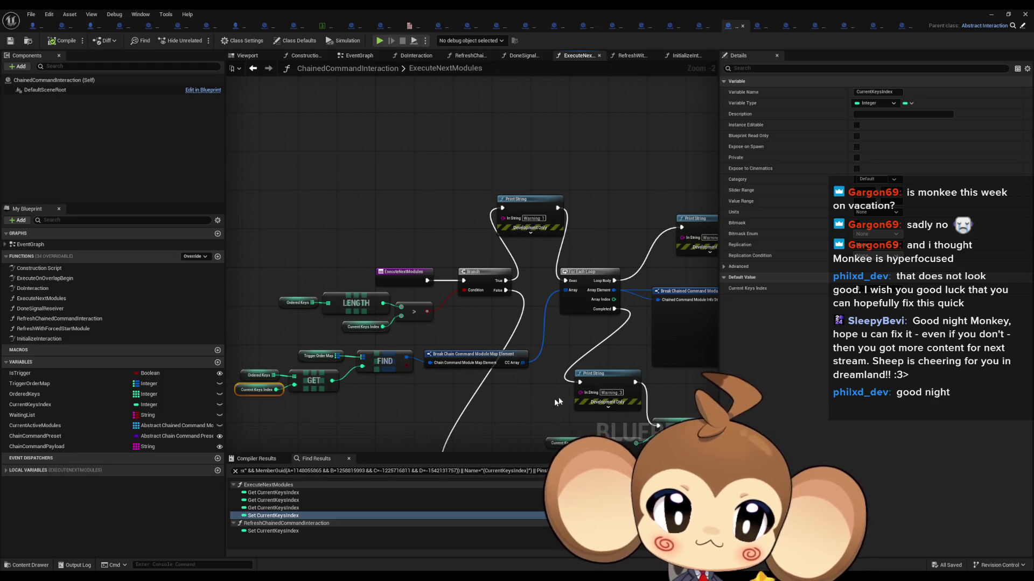
{"action": "mouse_move", "coordinate": [557, 396]}
{"action": "left_mouse_down"}
{"action": "mouse_move", "coordinate": [363, 366]}
{"action": "mouse_move", "coordinate": [579, 370]}
{"action": "mouse_move", "coordinate": [242, 300]}
{"action": "mouse_move", "coordinate": [492, 323]}
{"action": "mouse_move", "coordinate": [292, 323]}
{"action": "mouse_move", "coordinate": [709, 370]}
{"action": "mouse_move", "coordinate": [485, 302]}
{"action": "mouse_move", "coordinate": [704, 292]}
{"action": "left_mouse_up"}
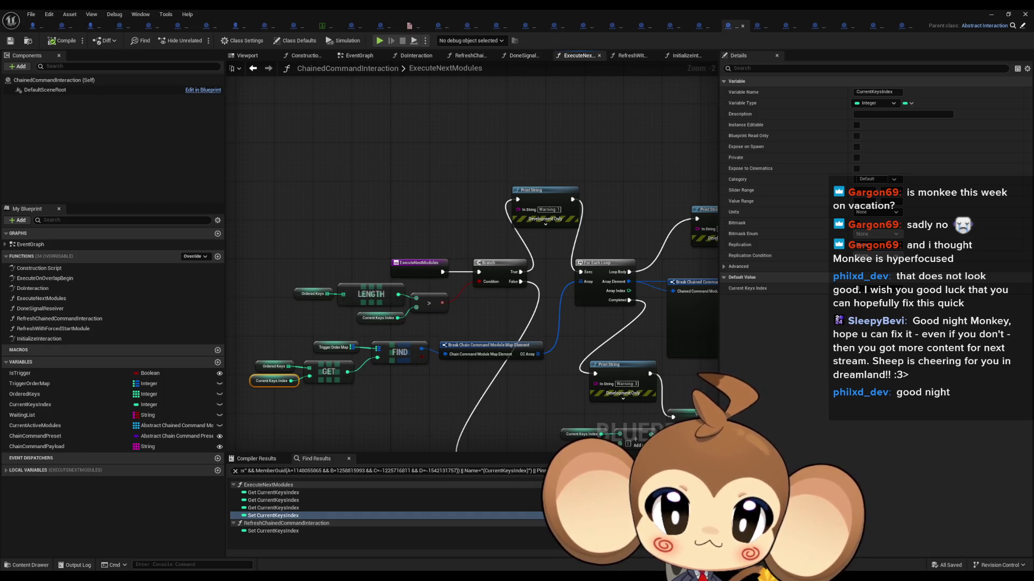
{"action": "mouse_move", "coordinate": [704, 292]}
{"action": "left_mouse_down"}
{"action": "mouse_move", "coordinate": [629, 260]}
{"action": "mouse_move", "coordinate": [547, 250]}
{"action": "left_mouse_up"}
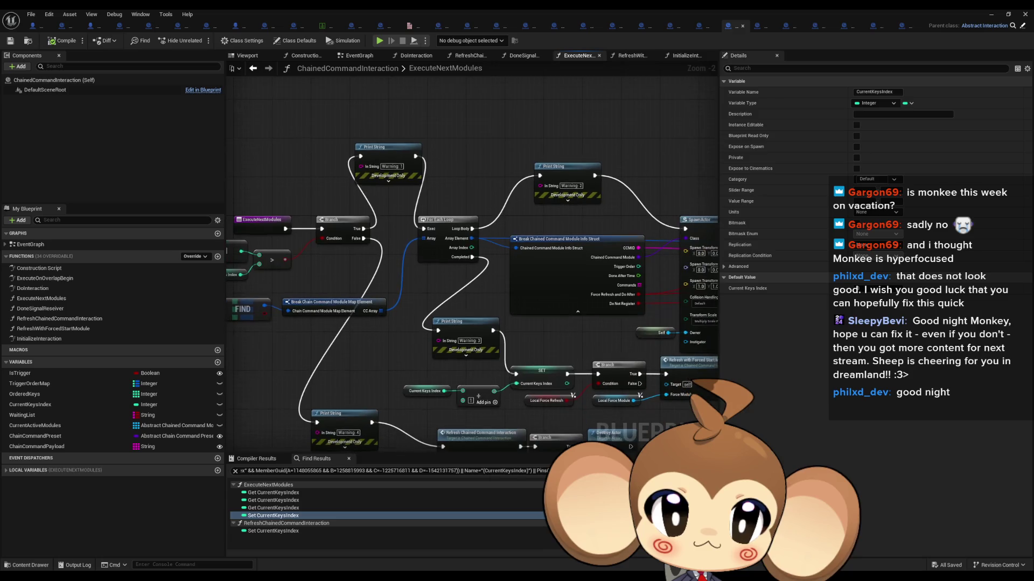
{"action": "left_click_drag", "start_coordinate": [642, 332], "coordinate": [715, 342]}
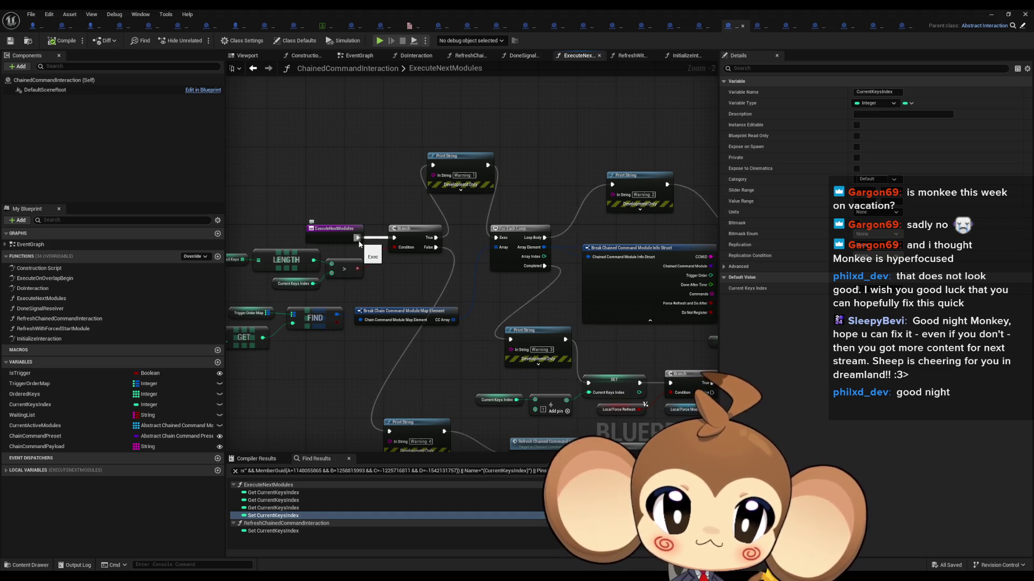
{"action": "left_click", "coordinate": [848, 27]}
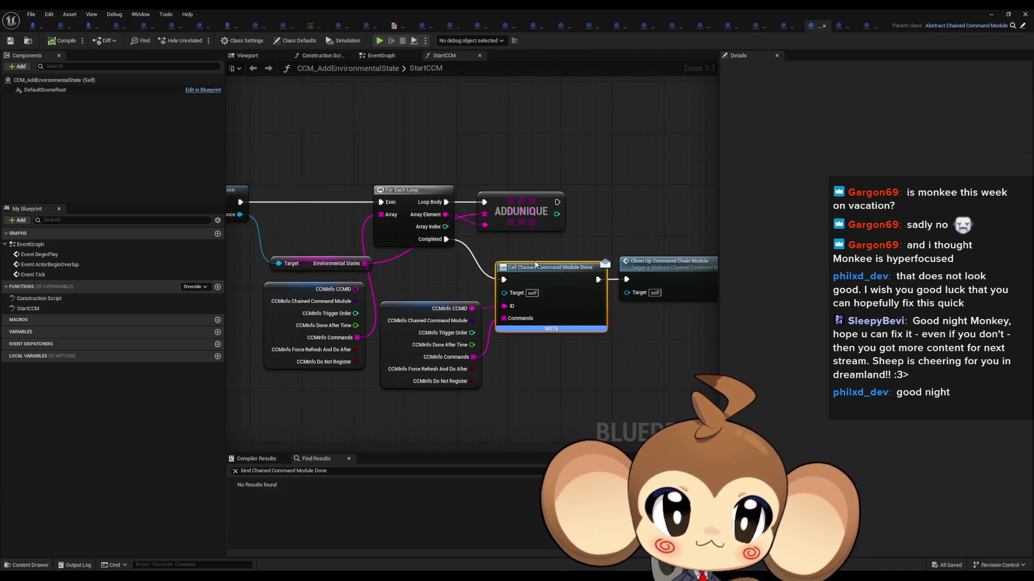
{"action": "mouse_move", "coordinate": [423, 280]}
{"action": "left_mouse_down"}
{"action": "mouse_move", "coordinate": [536, 305]}
{"action": "mouse_move", "coordinate": [669, 315]}
{"action": "mouse_move", "coordinate": [539, 299]}
{"action": "mouse_move", "coordinate": [411, 301]}
{"action": "left_mouse_up"}
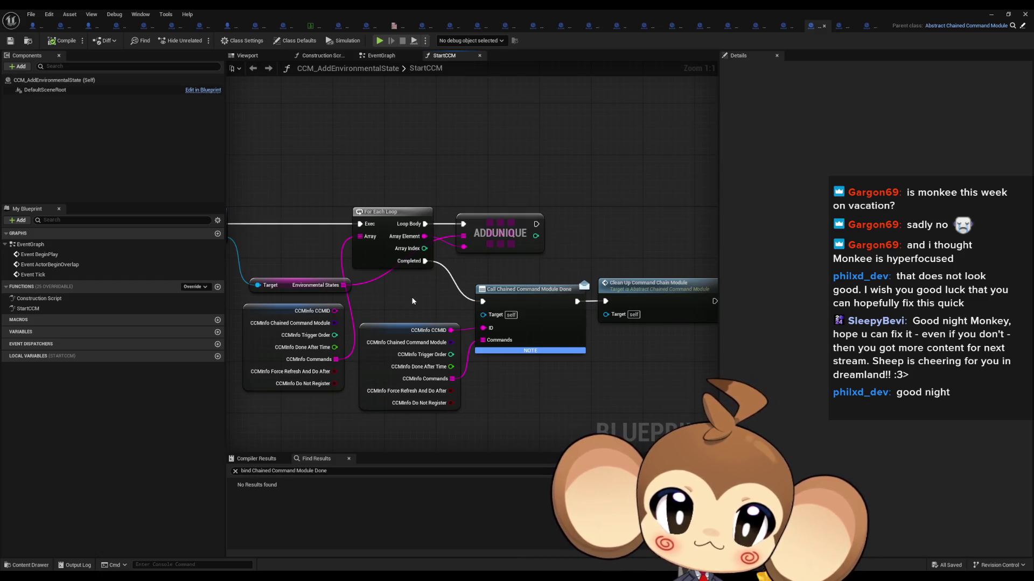
{"action": "left_click_drag", "start_coordinate": [412, 301], "coordinate": [632, 302]}
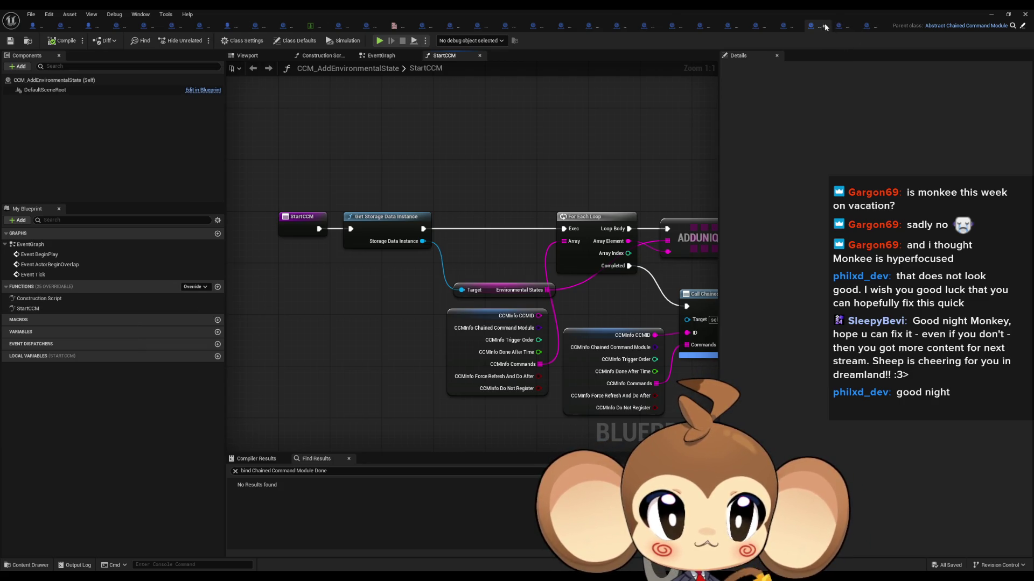
{"action": "mouse_move", "coordinate": [825, 24]}
{"action": "left_mouse_down"}
{"action": "mouse_move", "coordinate": [974, 25]}
{"action": "mouse_move", "coordinate": [854, 24]}
{"action": "left_mouse_up"}
{"action": "left_click", "coordinate": [841, 25]}
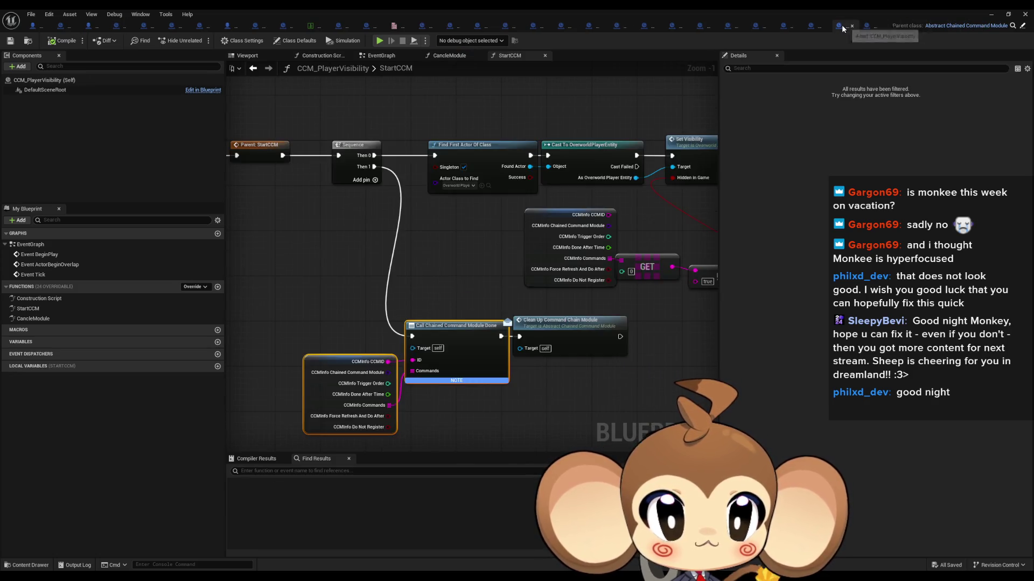
{"action": "mouse_move", "coordinate": [478, 221]}
{"action": "left_mouse_down"}
{"action": "mouse_move", "coordinate": [613, 222]}
{"action": "mouse_move", "coordinate": [493, 235]}
{"action": "left_mouse_up"}
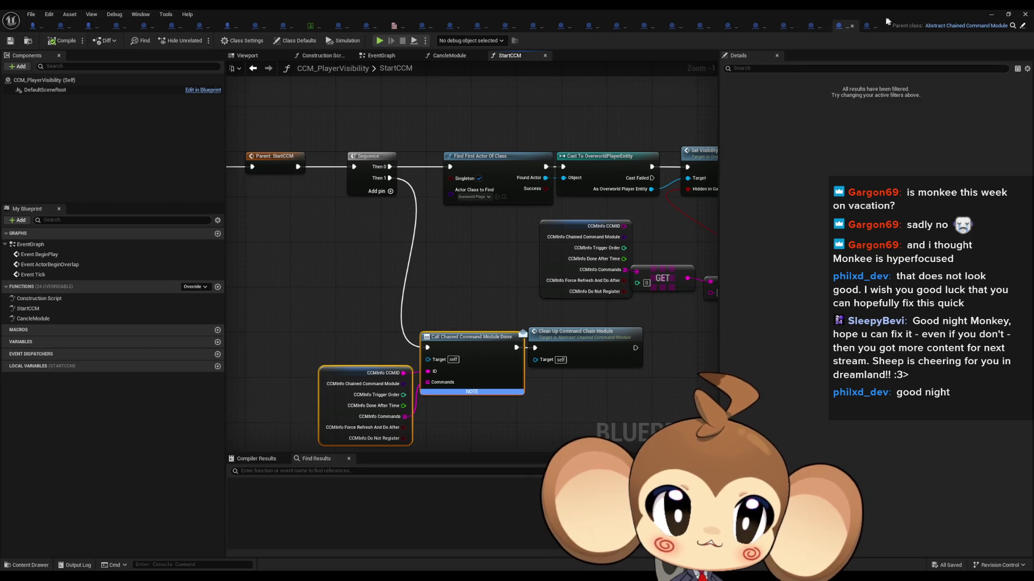
{"action": "left_click", "coordinate": [867, 25]}
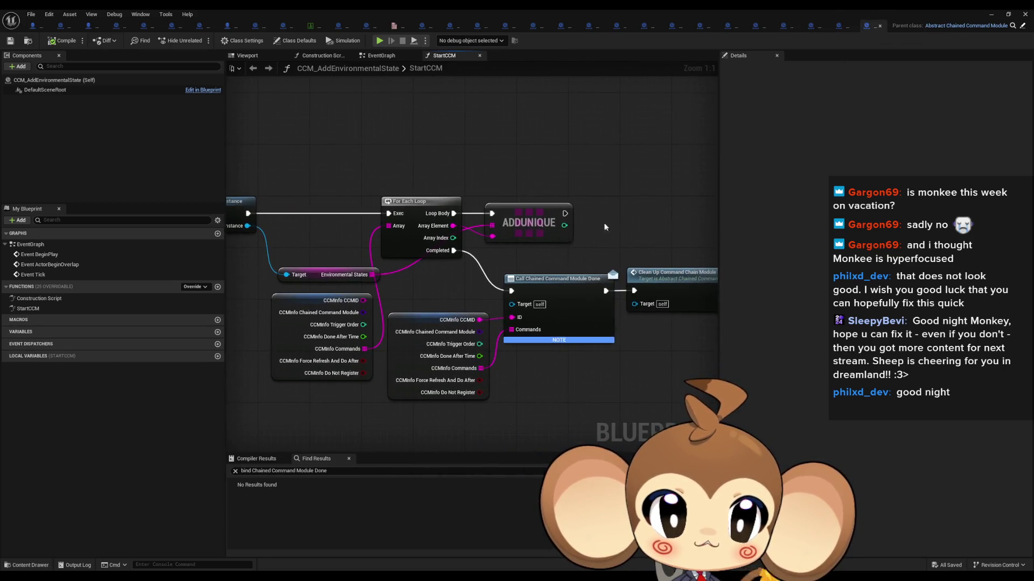
{"action": "left_click", "coordinate": [608, 293]}
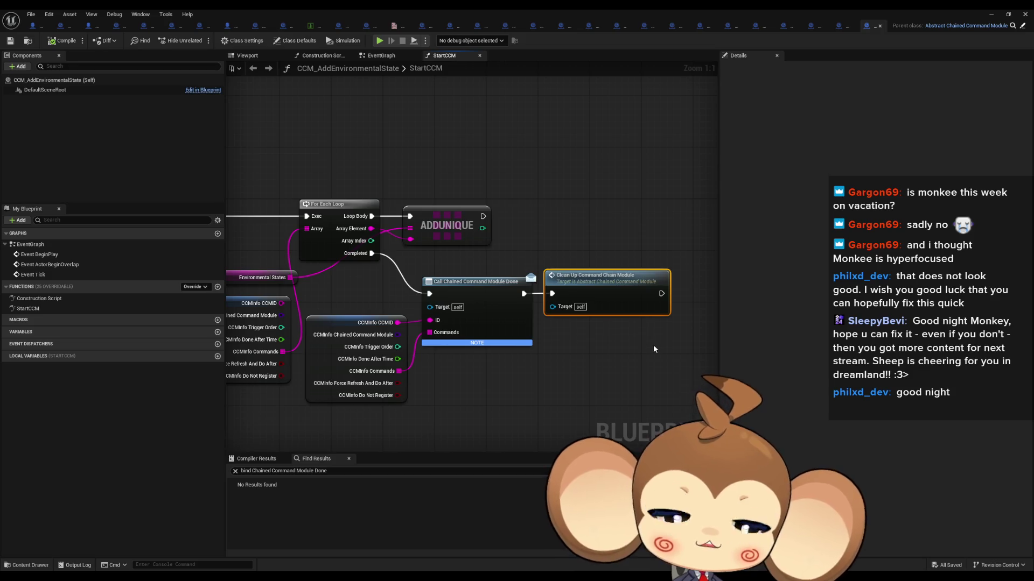
{"action": "left_click_drag", "start_coordinate": [502, 318], "coordinate": [726, 338]}
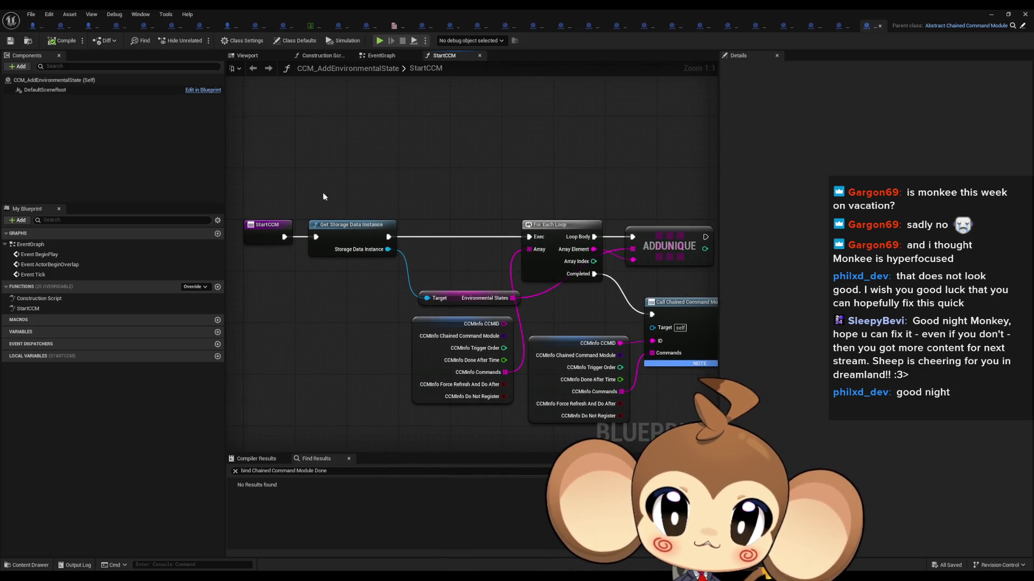
{"action": "left_click_drag", "start_coordinate": [323, 198], "coordinate": [428, 239]}
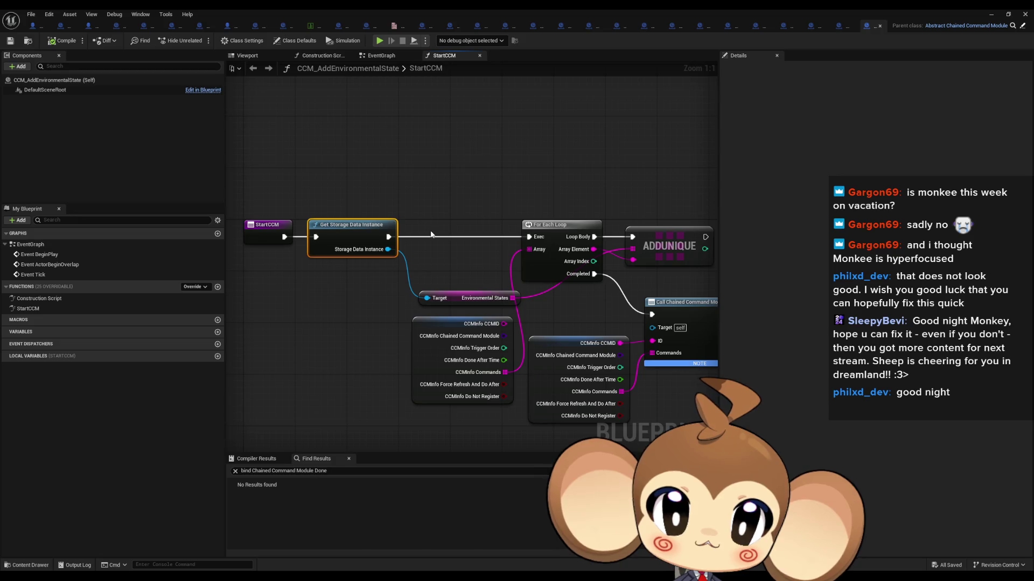
{"action": "left_click_drag", "start_coordinate": [373, 227], "coordinate": [282, 220]}
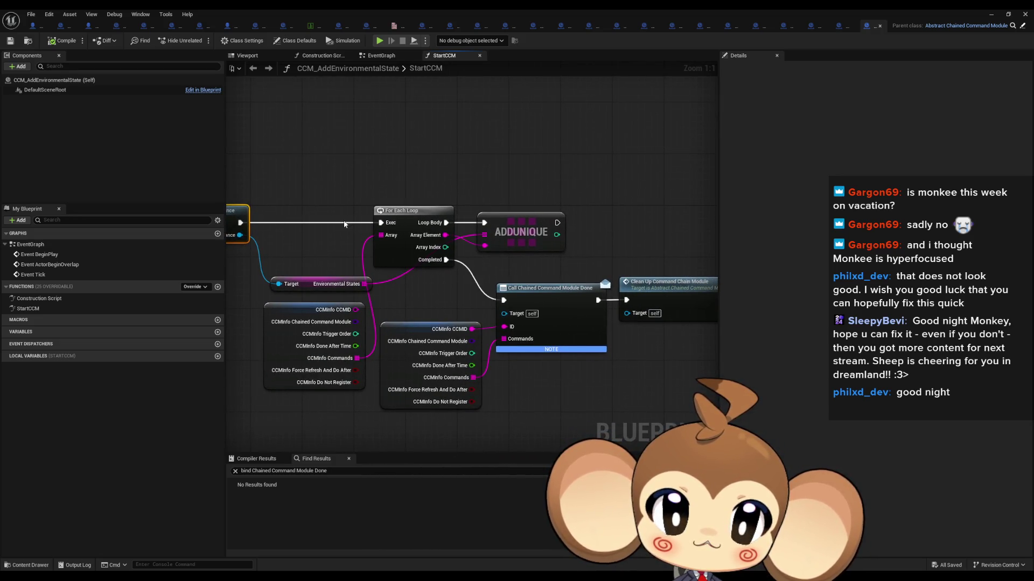
{"action": "mouse_move", "coordinate": [344, 225]}
{"action": "left_mouse_down"}
{"action": "mouse_move", "coordinate": [617, 239]}
{"action": "mouse_move", "coordinate": [404, 230]}
{"action": "left_mouse_up"}
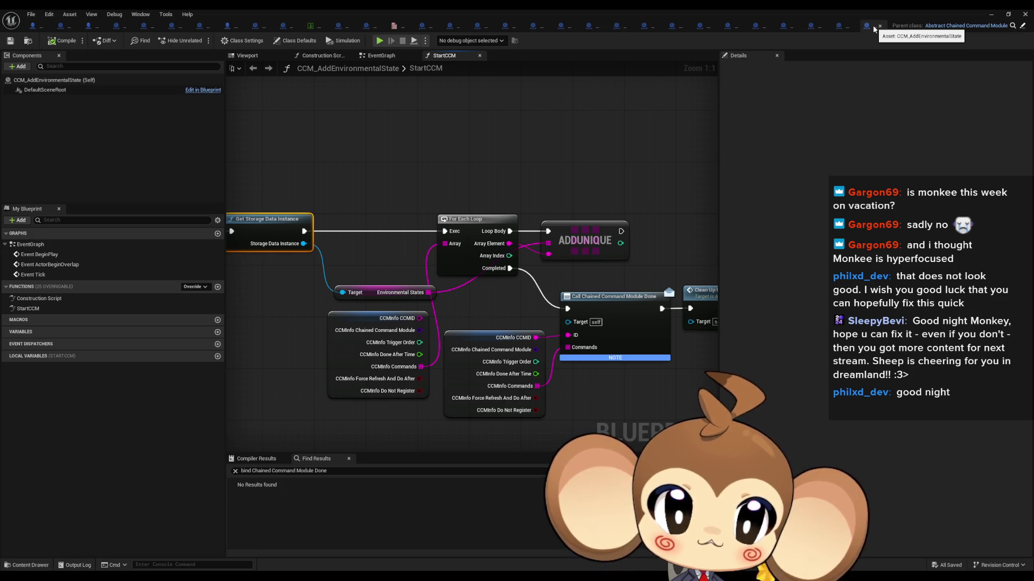
- Close the InputRouterModes, BossInfosDT, CCM_SetInputLock, OverworldController, OverworldPlayerEntity and CameraController tabs
{"action": "left_click", "coordinate": [815, 27]}
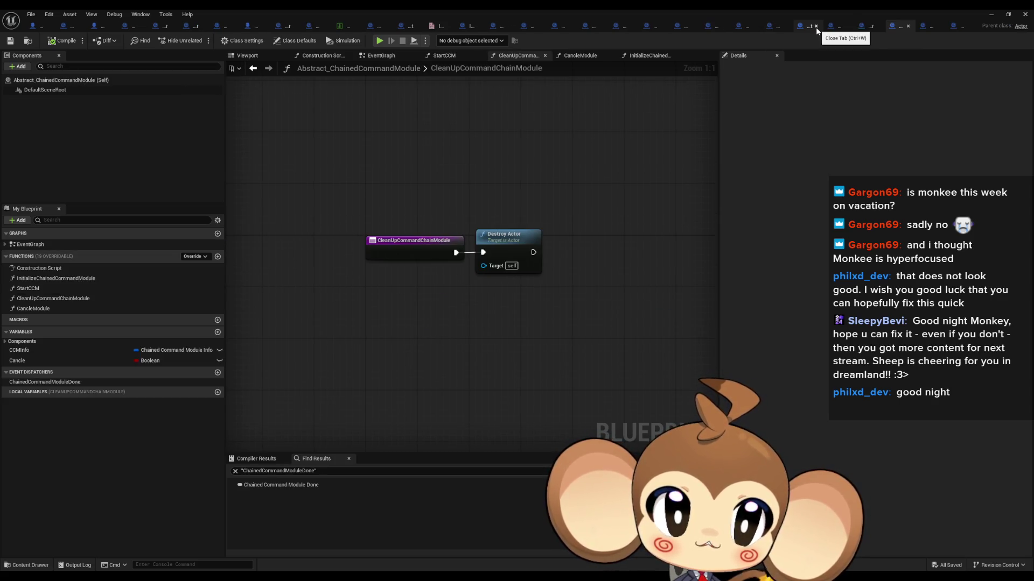
{"action": "middle_click", "coordinate": [437, 28]}
{"action": "middle_click", "coordinate": [356, 28]}
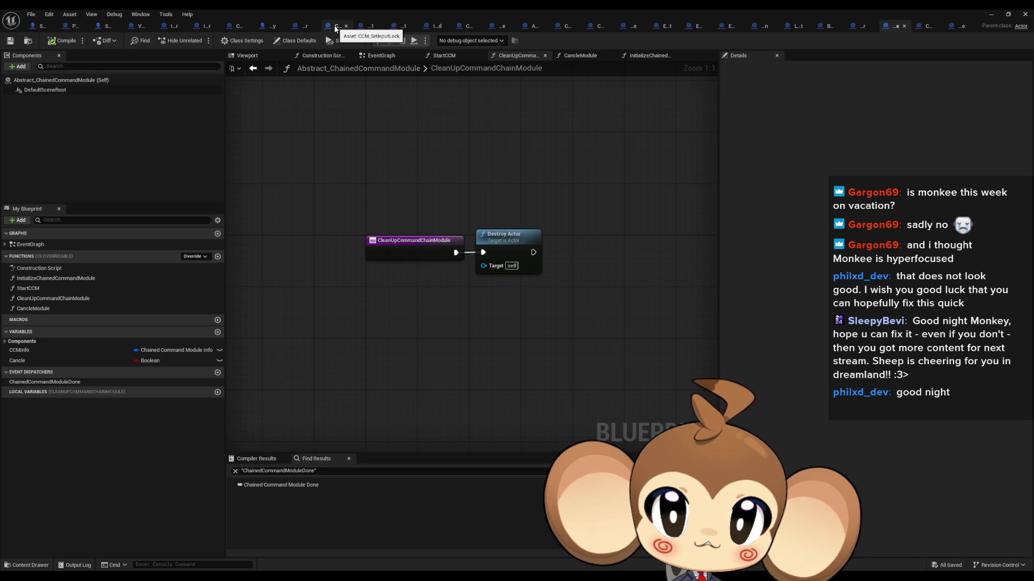
{"action": "middle_click", "coordinate": [334, 27]}
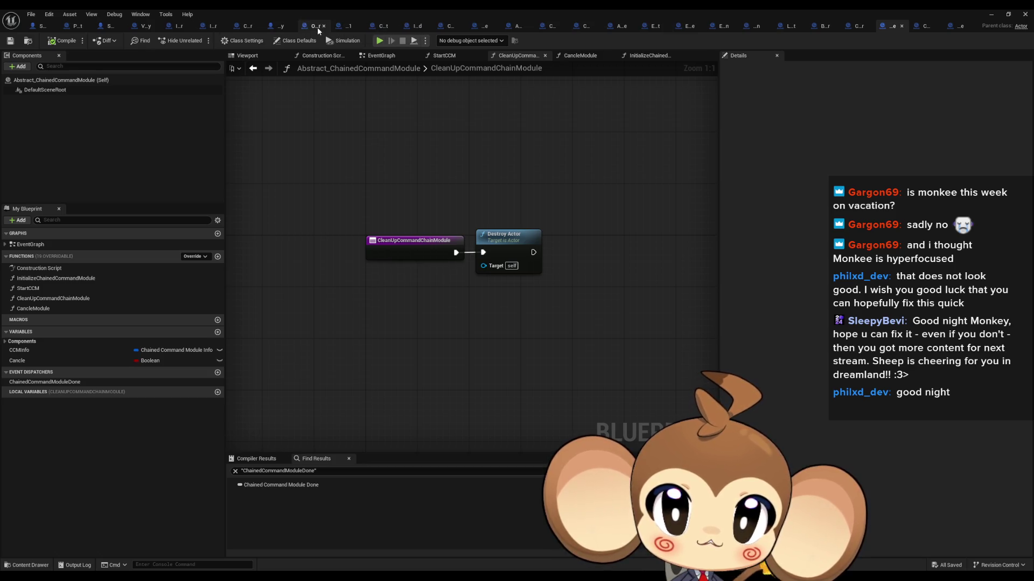
{"action": "middle_click", "coordinate": [309, 27]}
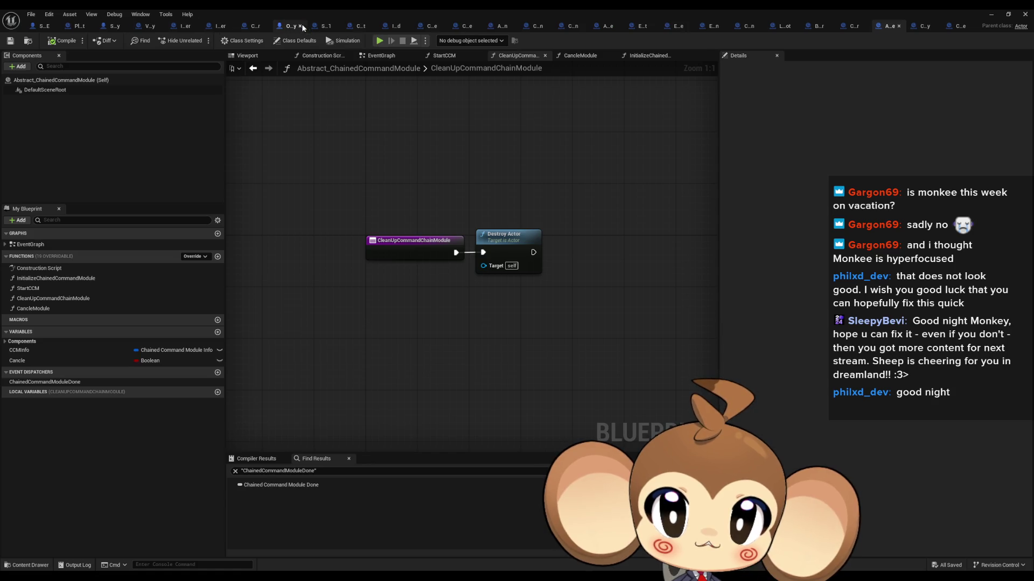
{"action": "middle_click", "coordinate": [292, 28]}
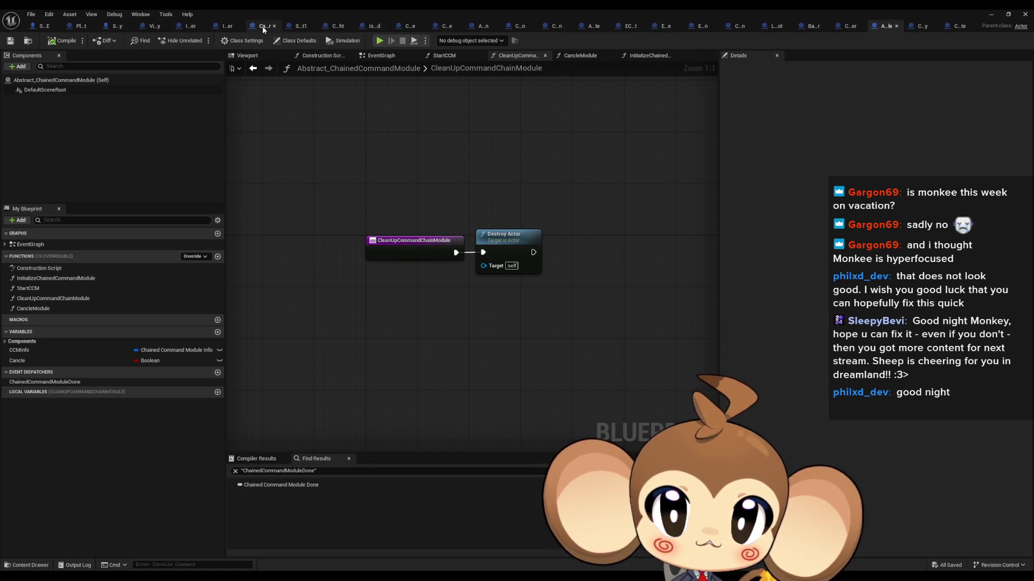
{"action": "middle_click", "coordinate": [269, 28]}
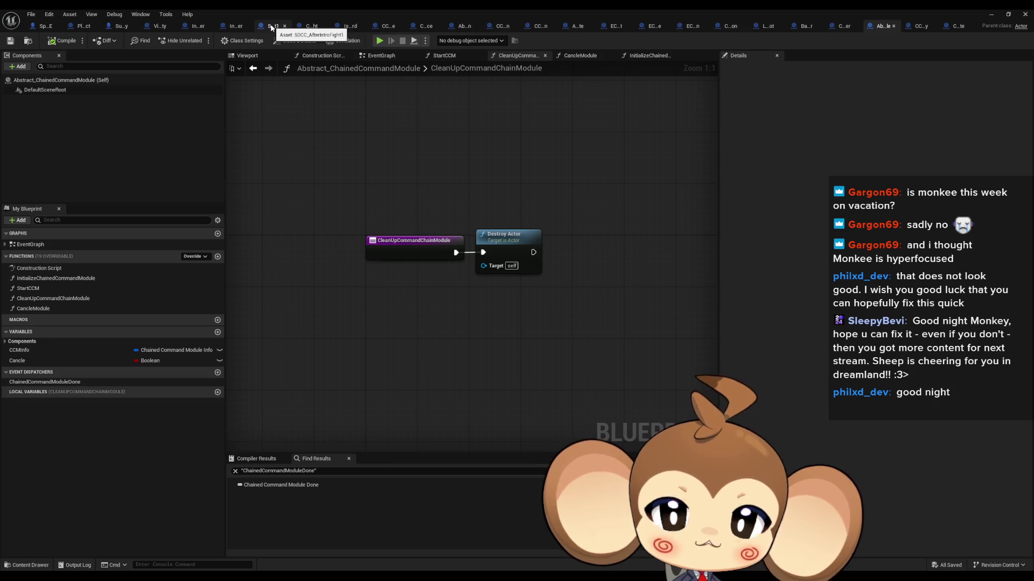
- Close the InputRouter and Abstract_Interaction tabs and return to ChainedCommandInteraction
{"action": "left_click", "coordinate": [209, 26]}
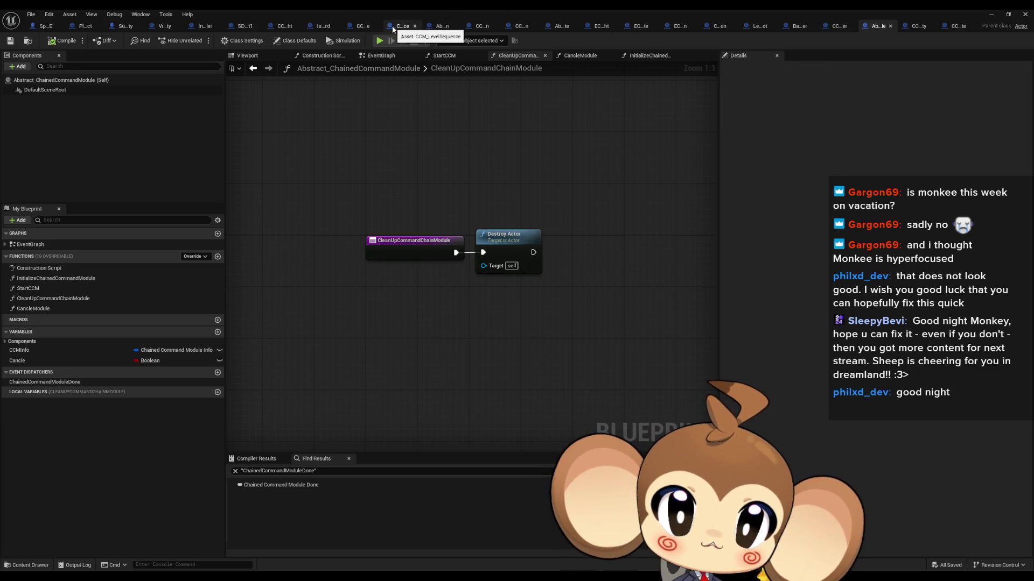
{"action": "middle_click", "coordinate": [442, 27]}
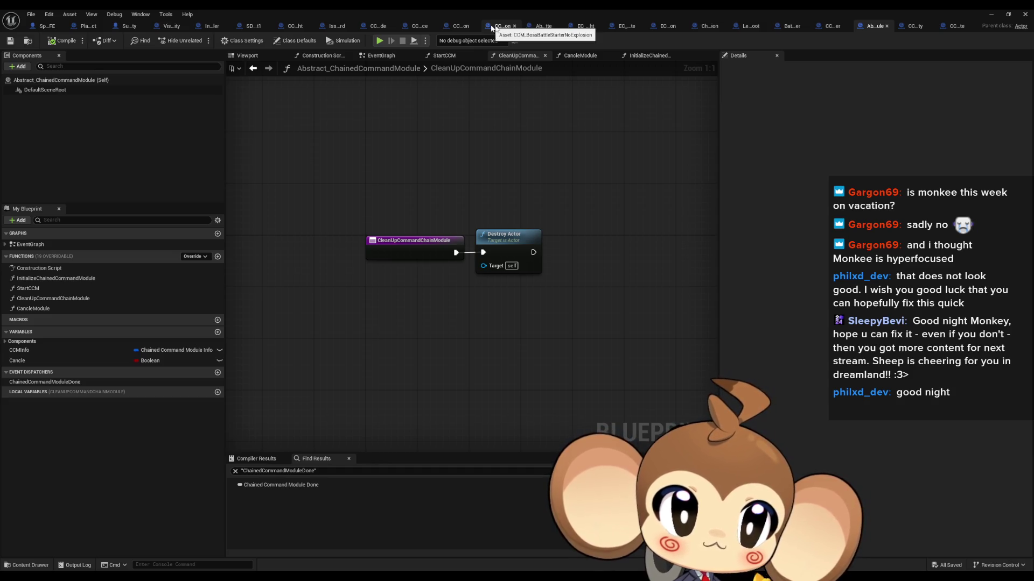
{"action": "left_click", "coordinate": [701, 28]}
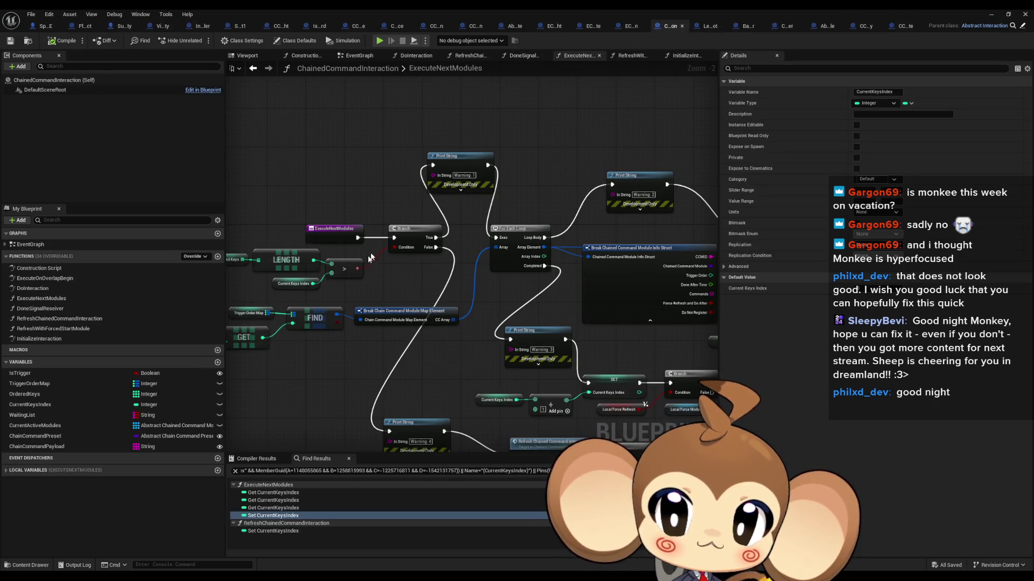
- Open the InitializeInteraction graph and view its SpawnActor and preset nodes
{"action": "left_click_drag", "start_coordinate": [380, 257], "coordinate": [403, 251]}
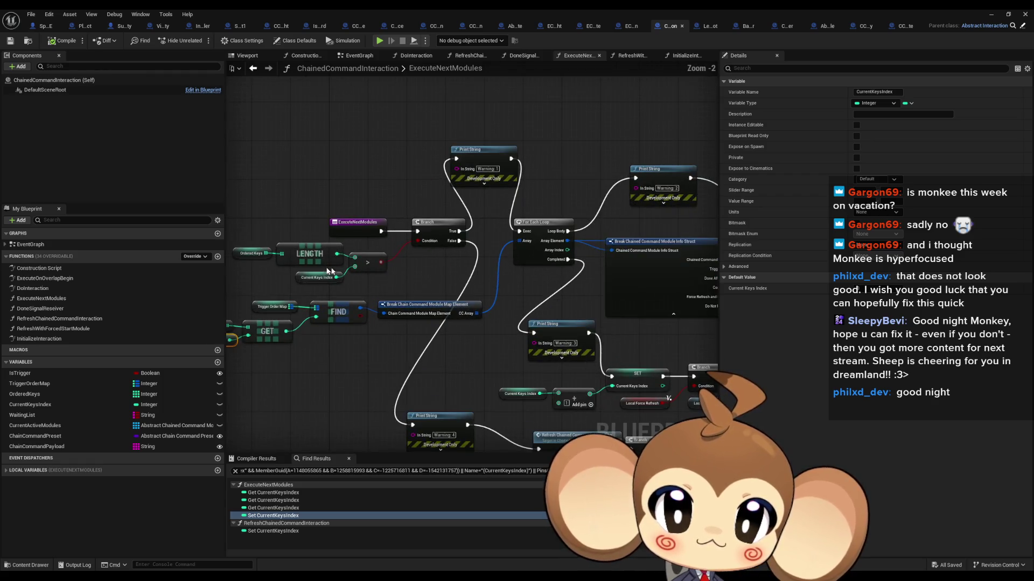
{"action": "left_click", "coordinate": [37, 339]}
{"action": "double_click", "coordinate": [38, 339]}
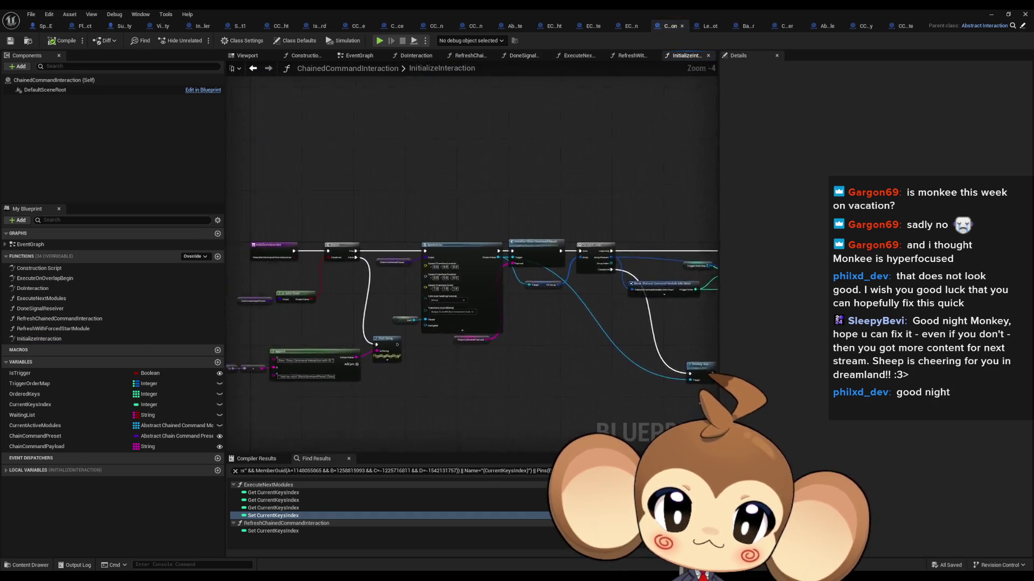
{"action": "scroll", "coordinate": [498, 283], "scroll_direction": "up", "scroll_amount": 3}
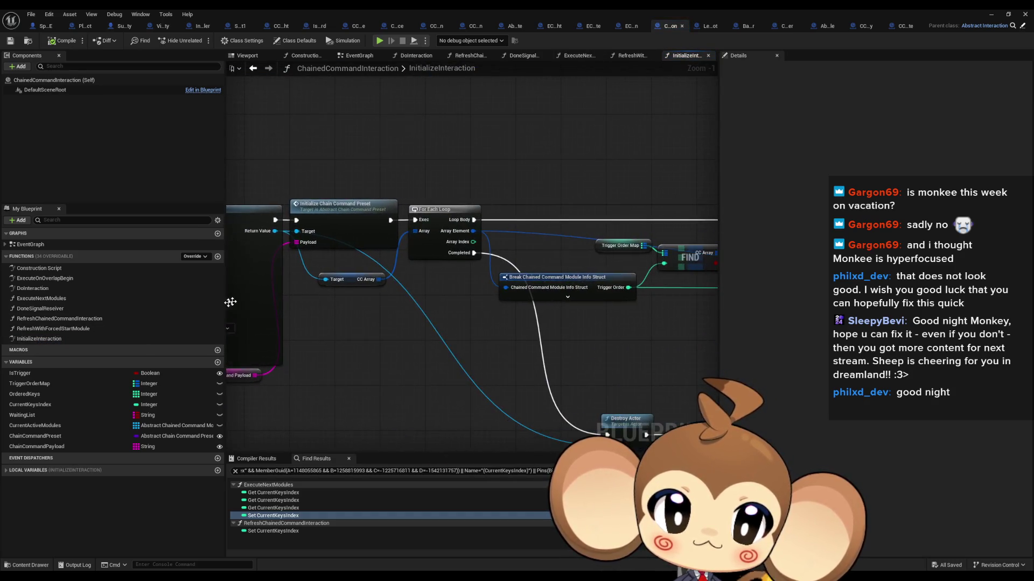
{"action": "mouse_move", "coordinate": [471, 307]}
{"action": "left_mouse_down"}
{"action": "mouse_move", "coordinate": [420, 302]}
{"action": "mouse_move", "coordinate": [334, 227]}
{"action": "mouse_move", "coordinate": [113, 145]}
{"action": "mouse_move", "coordinate": [578, 178]}
{"action": "mouse_move", "coordinate": [659, 229]}
{"action": "mouse_move", "coordinate": [717, 229]}
{"action": "left_mouse_up"}
- Search Find Results for 'chain bind' and jump to Bind Event to Chained Command Module Done
{"action": "left_click", "coordinate": [464, 471]}
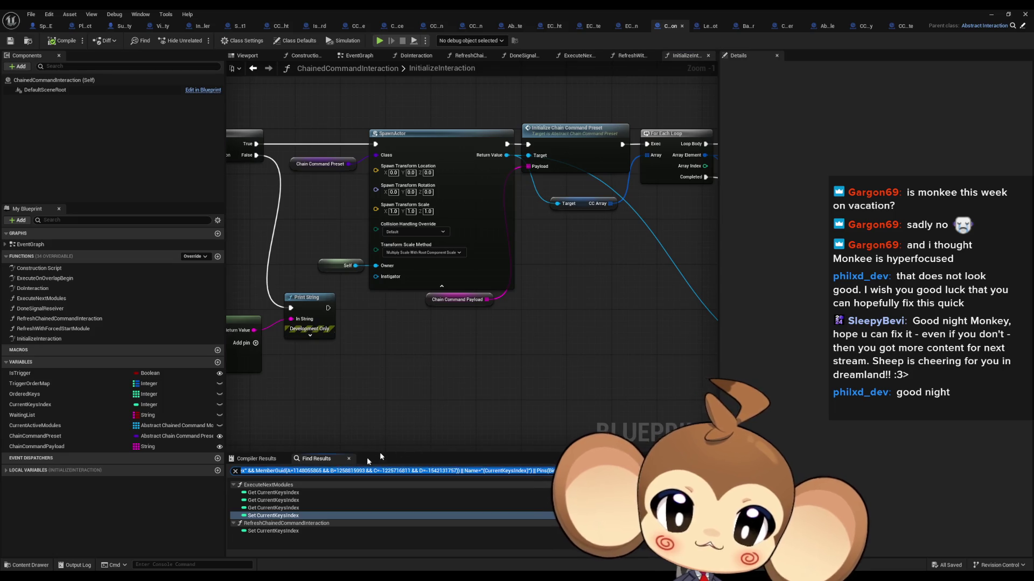
{"action": "type", "text": "chain bind"}
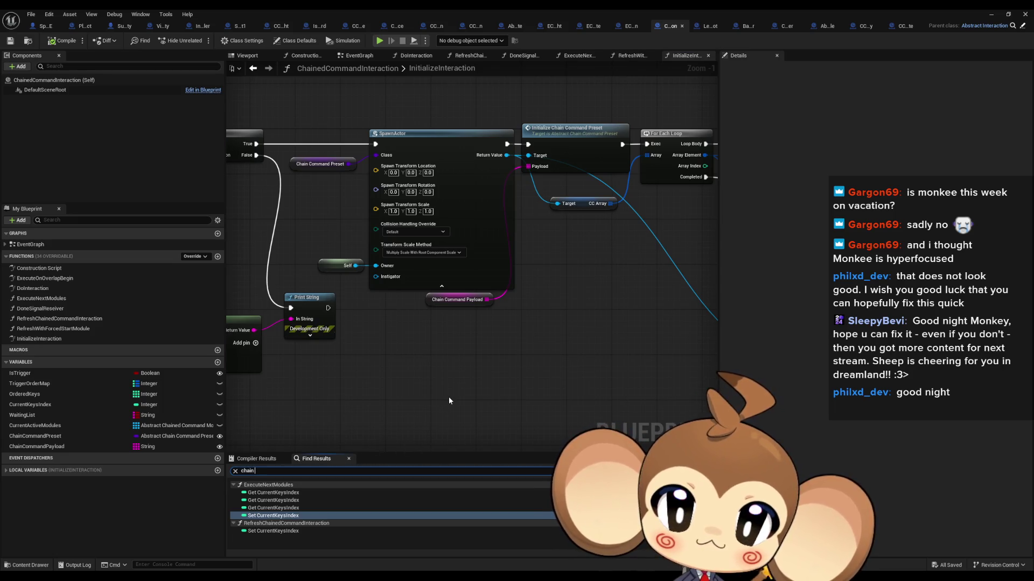
{"action": "key", "text": "Return"}
{"action": "left_click", "coordinate": [360, 493]}
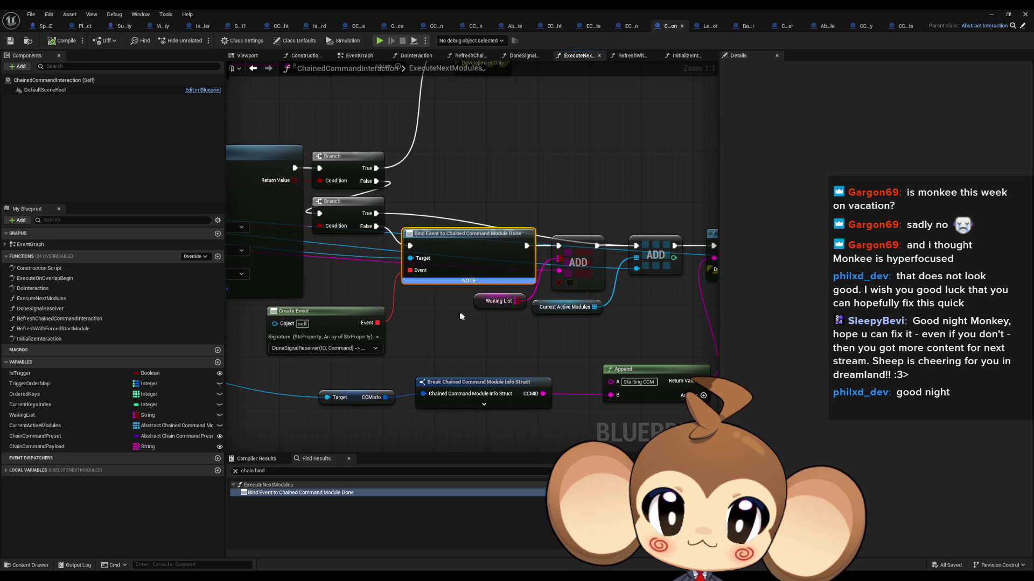
{"action": "scroll", "coordinate": [463, 316], "scroll_direction": "down", "scroll_amount": 4}
{"action": "scroll", "coordinate": [523, 305], "scroll_direction": "up", "scroll_amount": 2}
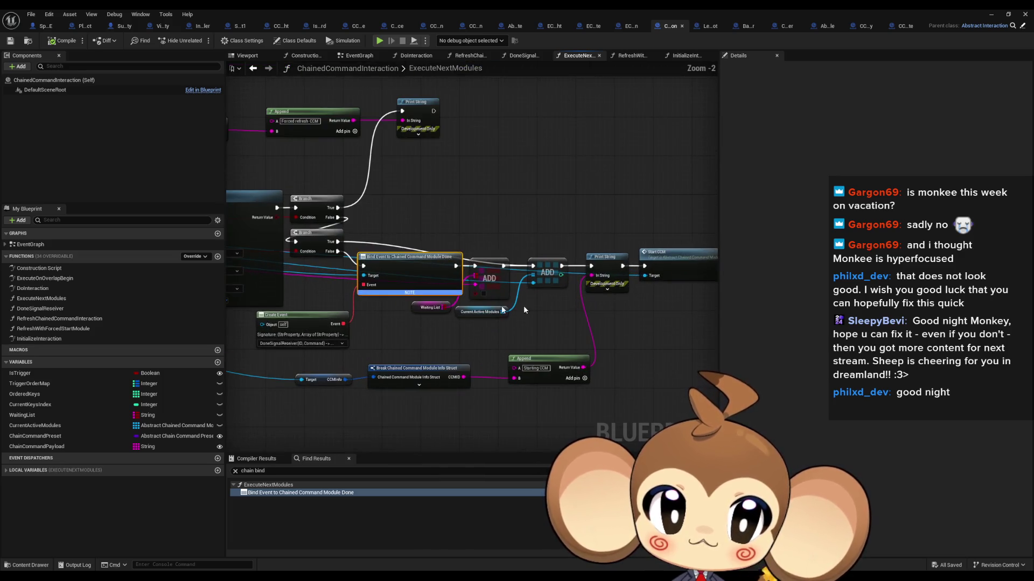
- Review the DoneSignalReseiver graph, then return to ExecuteNextModules' SpawnActor region
{"action": "double_click", "coordinate": [41, 308]}
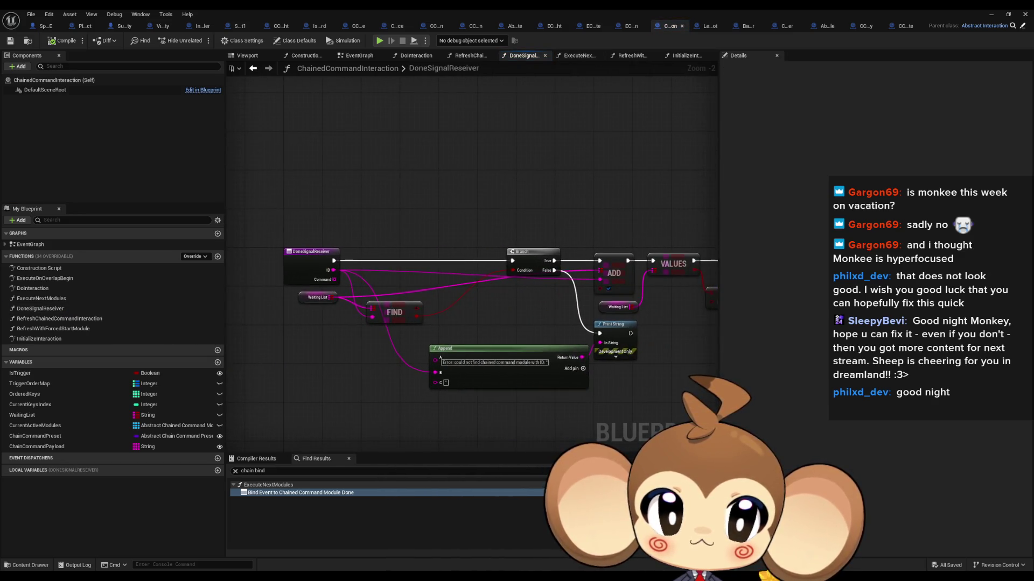
{"action": "mouse_move", "coordinate": [673, 323]}
{"action": "left_mouse_down"}
{"action": "mouse_move", "coordinate": [493, 293]}
{"action": "mouse_move", "coordinate": [717, 362]}
{"action": "left_mouse_up"}
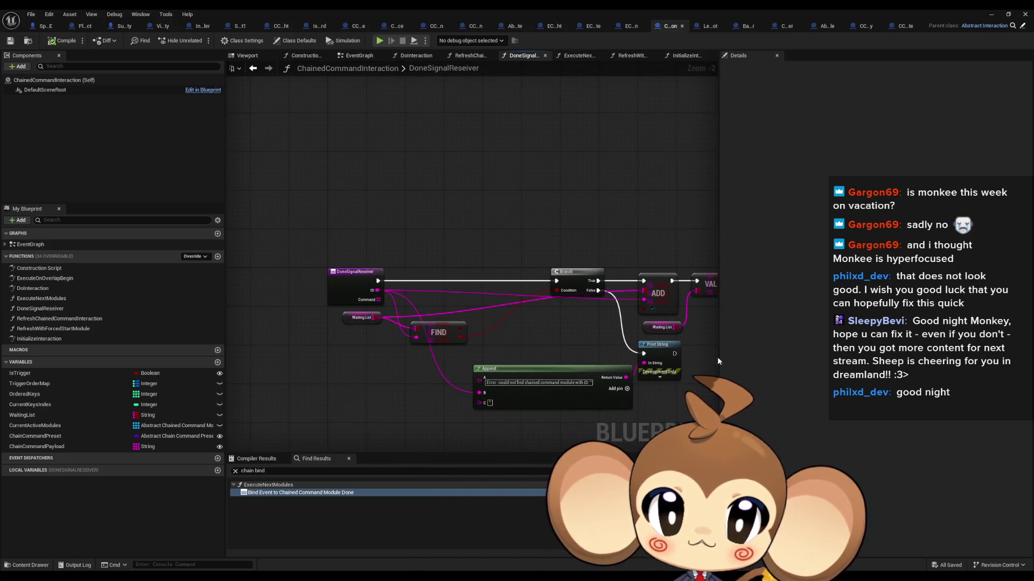
{"action": "double_click", "coordinate": [39, 298]}
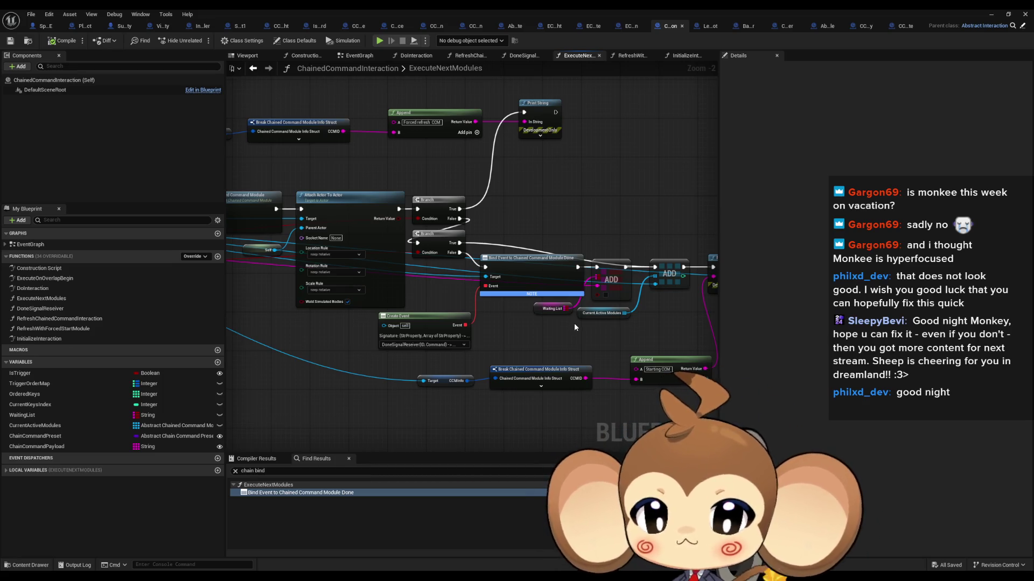
{"action": "scroll", "coordinate": [467, 320], "scroll_direction": "down", "scroll_amount": 2}
{"action": "mouse_move", "coordinate": [468, 319]}
{"action": "left_mouse_down"}
{"action": "mouse_move", "coordinate": [386, 331]}
{"action": "mouse_move", "coordinate": [612, 289]}
{"action": "mouse_move", "coordinate": [545, 256]}
{"action": "mouse_move", "coordinate": [567, 289]}
{"action": "mouse_move", "coordinate": [459, 292]}
{"action": "left_mouse_up"}
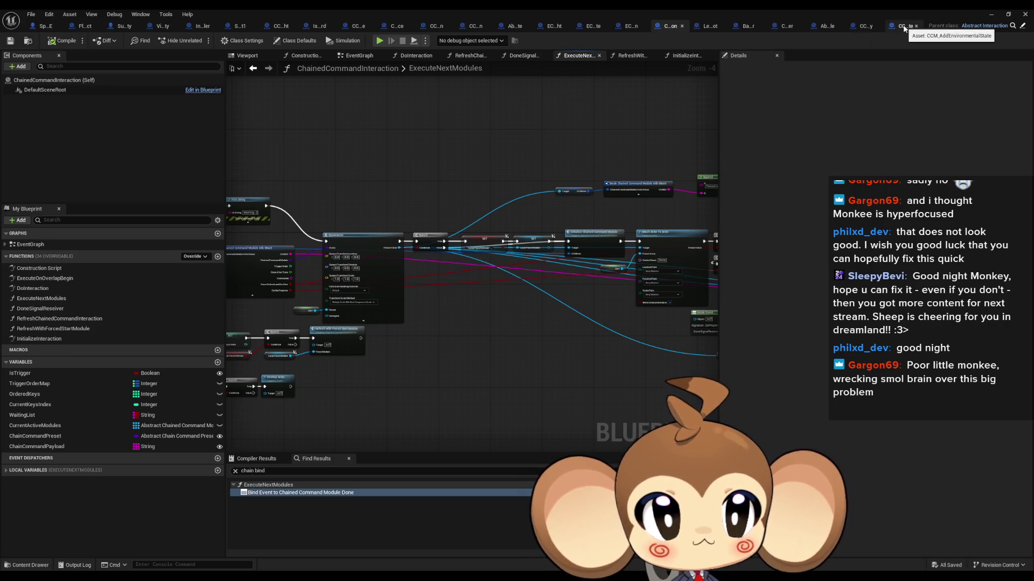
- Tick DoNotRegister under CCMInfo in CCM_AddEnvironmentalState and wire the loop's Completed to Clean Up
{"action": "left_click", "coordinate": [903, 26]}
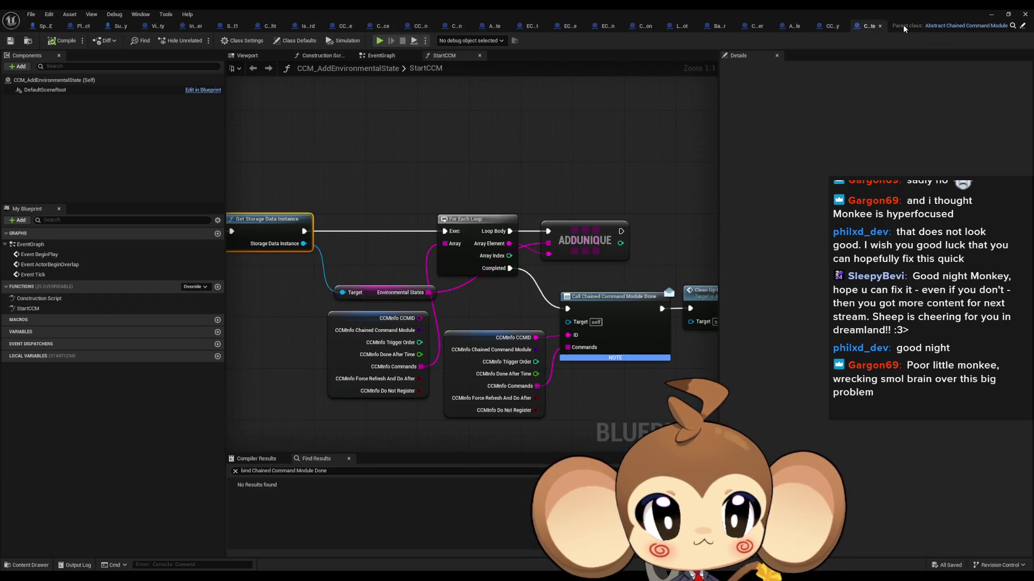
{"action": "left_click", "coordinate": [295, 41]}
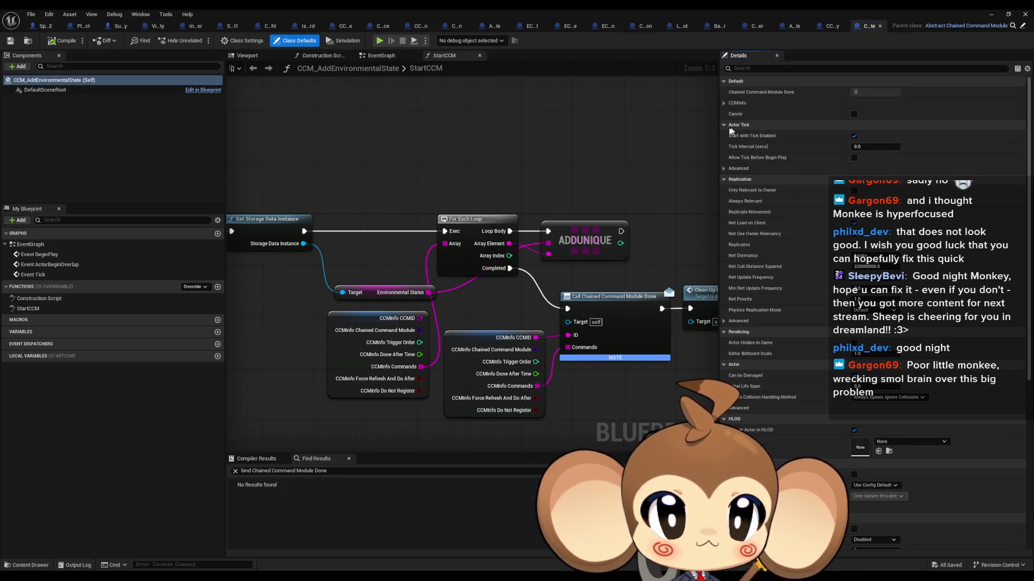
{"action": "left_click", "coordinate": [724, 103]}
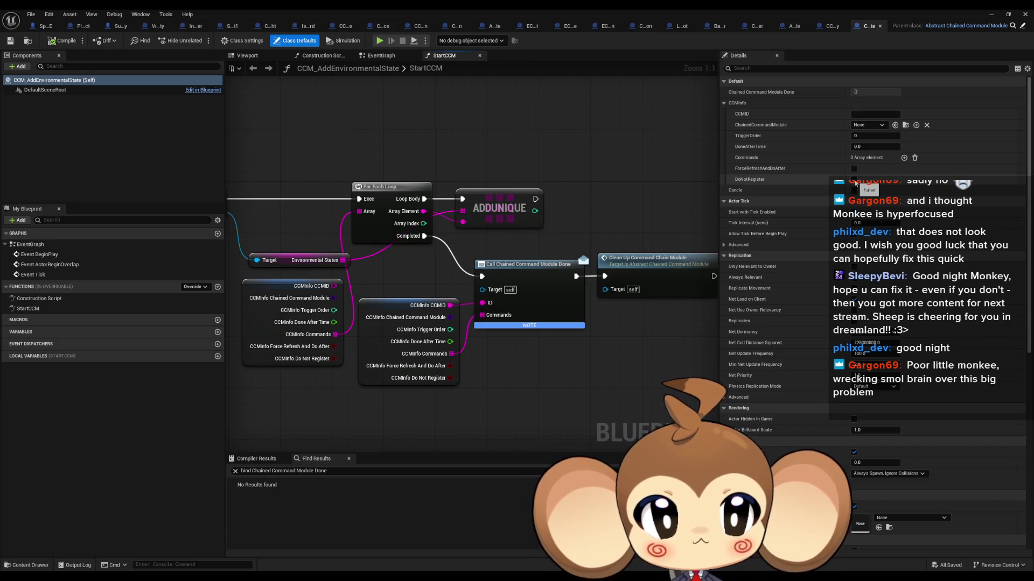
{"action": "left_click", "coordinate": [855, 181]}
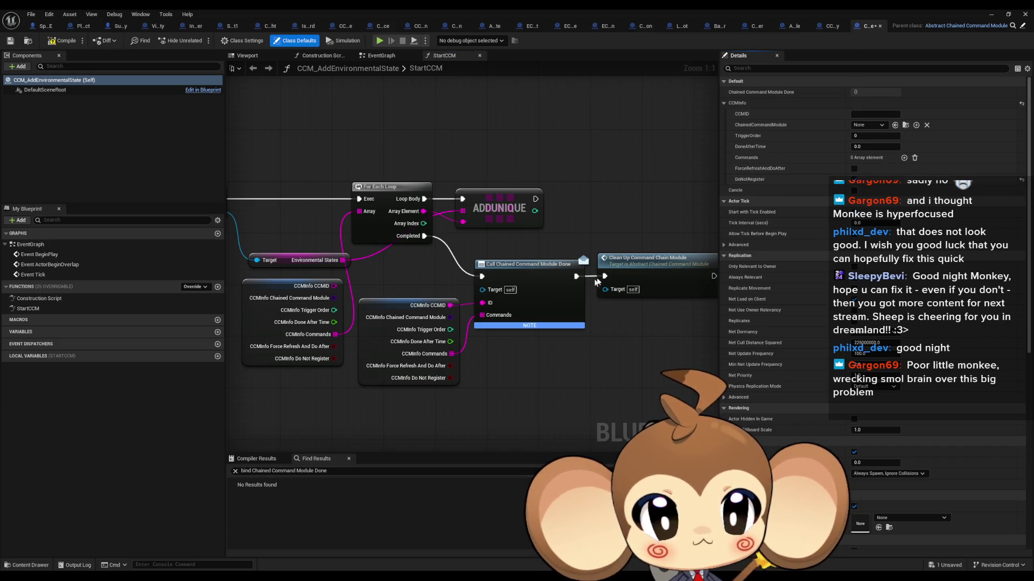
{"action": "left_click_drag", "start_coordinate": [603, 276], "coordinate": [424, 236]}
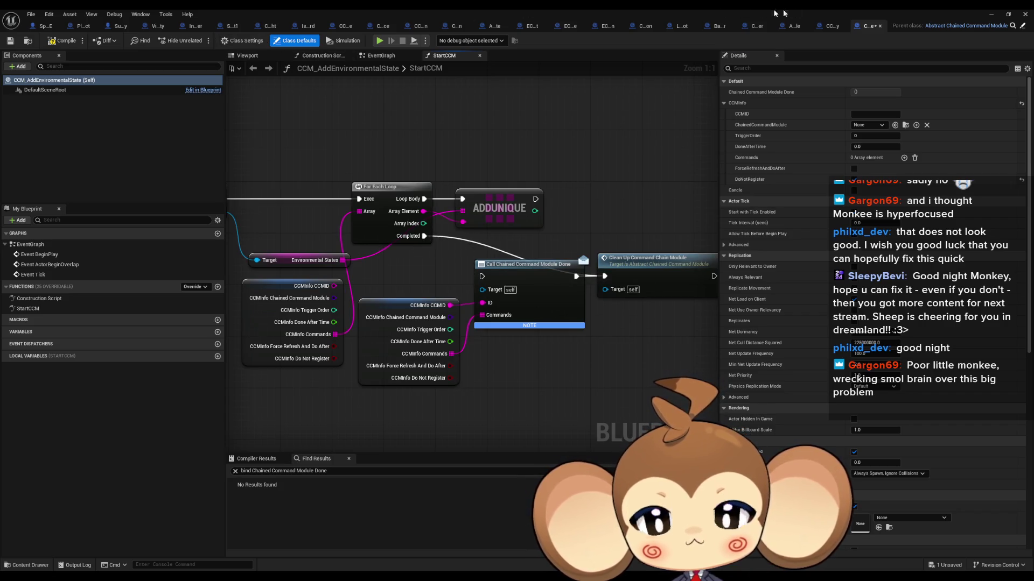
- Run a play-in-editor test with a cleared Output Log, then stop it
{"action": "left_click", "coordinate": [990, 14]}
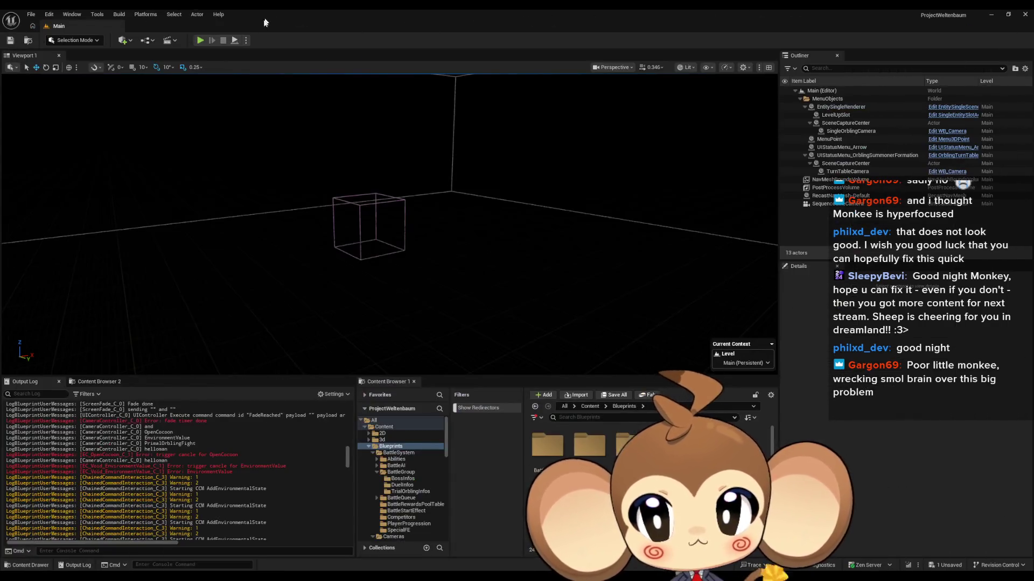
{"action": "left_click", "coordinate": [202, 39]}
{"action": "right_click", "coordinate": [233, 416]}
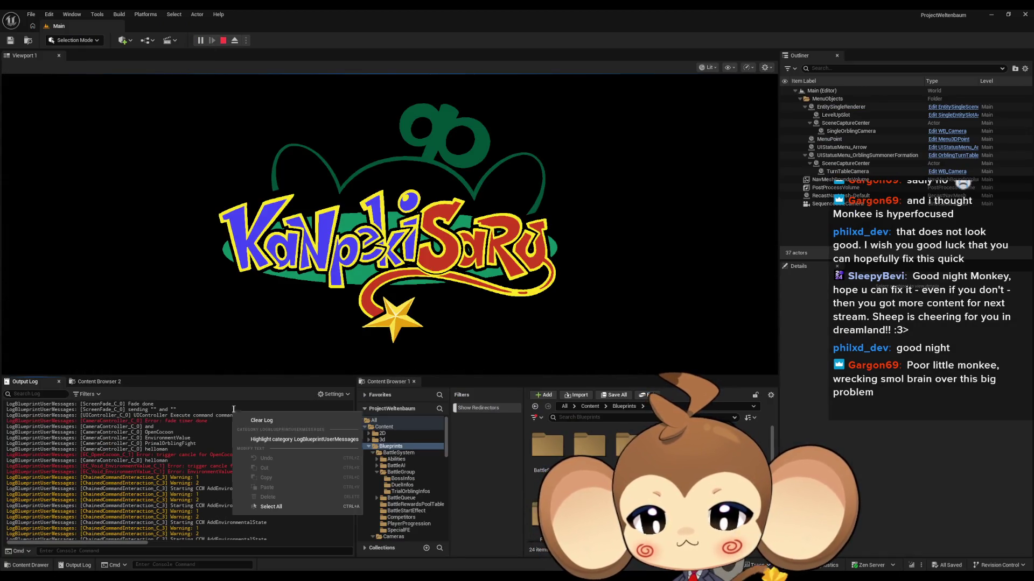
{"action": "left_click", "coordinate": [267, 420]}
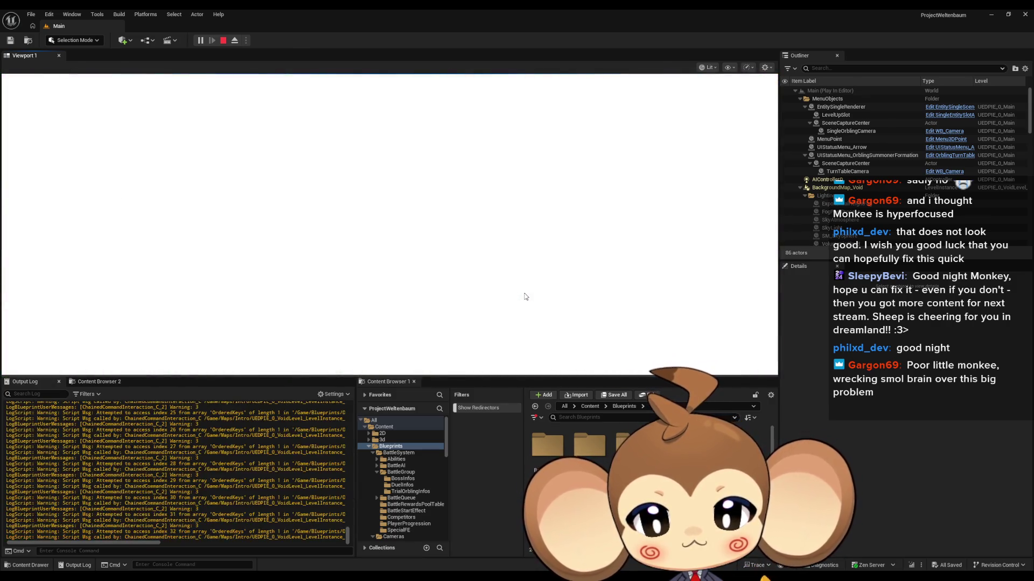
{"action": "key", "text": "Escape"}
- Review the log for Starting CCM AddEnvironmentalState and CCB_Battle, then return to the Blueprint
{"action": "scroll", "coordinate": [178, 468], "scroll_direction": "up", "scroll_amount": 15}
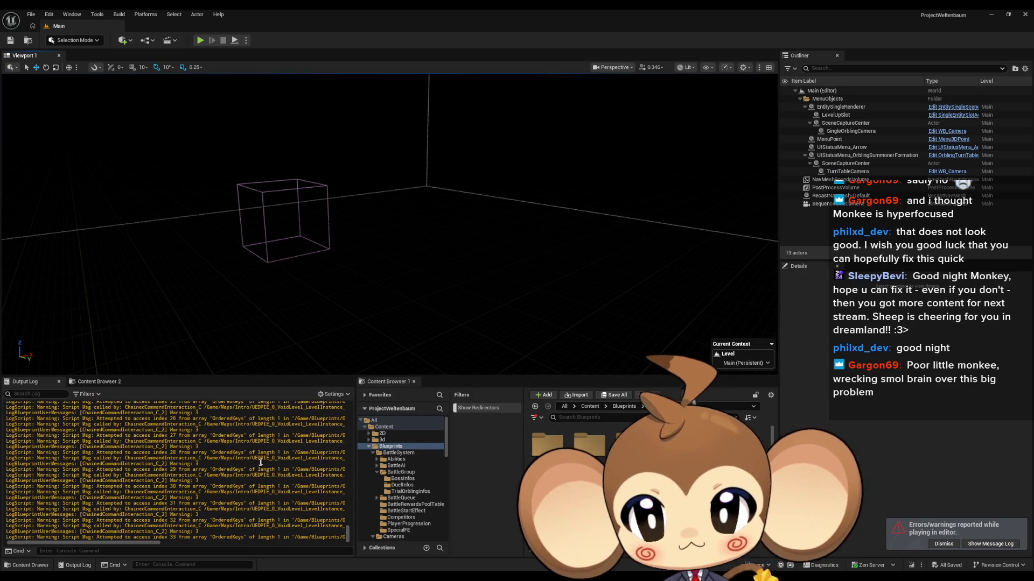
{"action": "scroll", "coordinate": [319, 482], "scroll_direction": "up", "scroll_amount": 10}
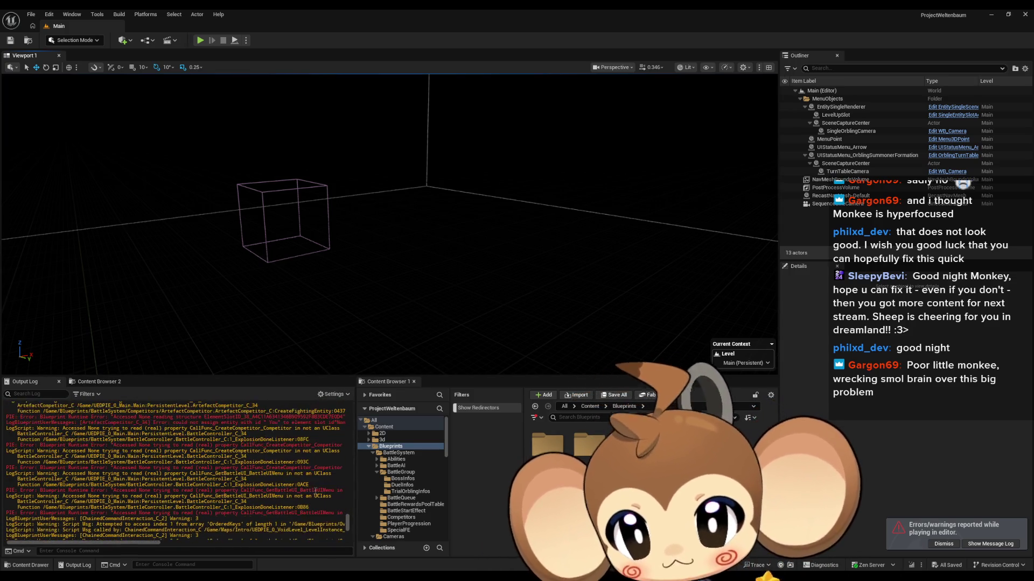
{"action": "scroll", "coordinate": [318, 482], "scroll_direction": "up", "scroll_amount": 10}
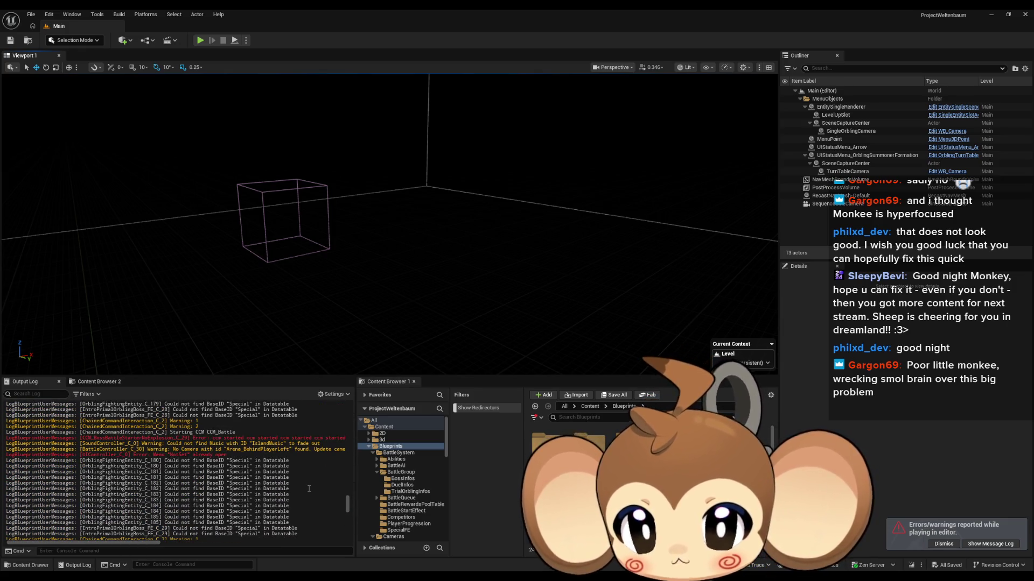
{"action": "scroll", "coordinate": [309, 487], "scroll_direction": "up", "scroll_amount": 10}
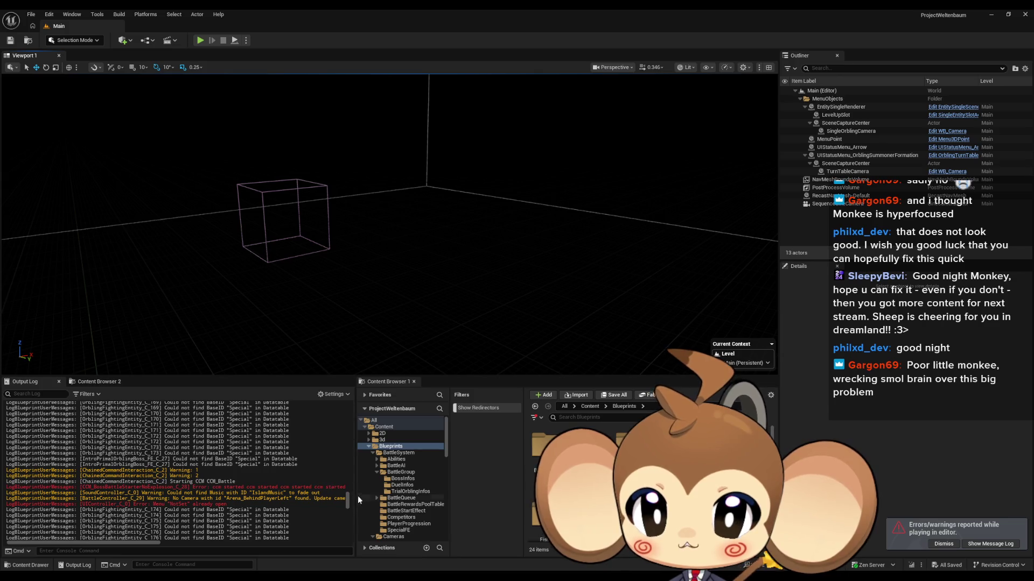
{"action": "left_click_drag", "start_coordinate": [348, 498], "coordinate": [342, 428]}
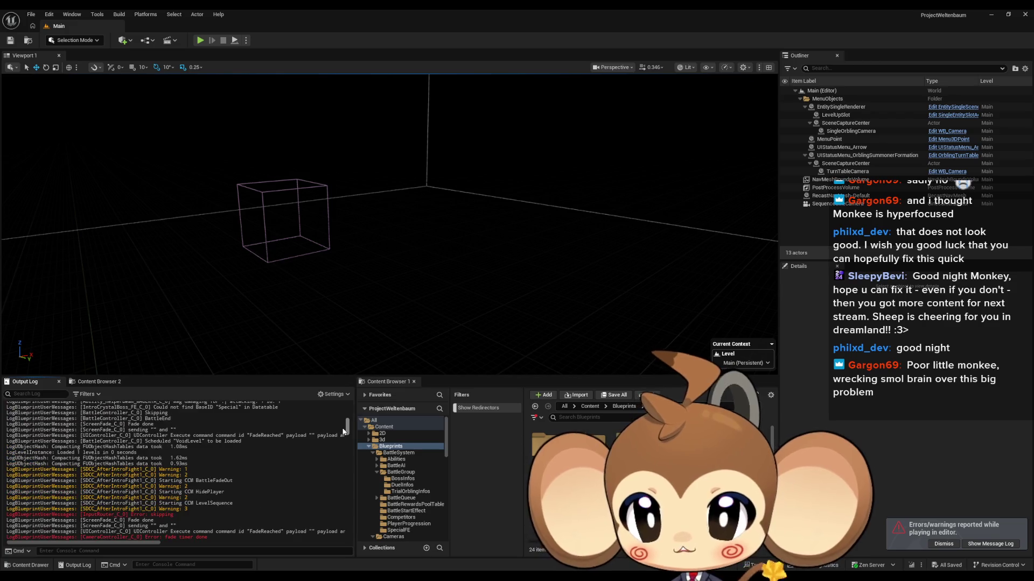
{"action": "scroll", "coordinate": [293, 456], "scroll_direction": "down", "scroll_amount": 2}
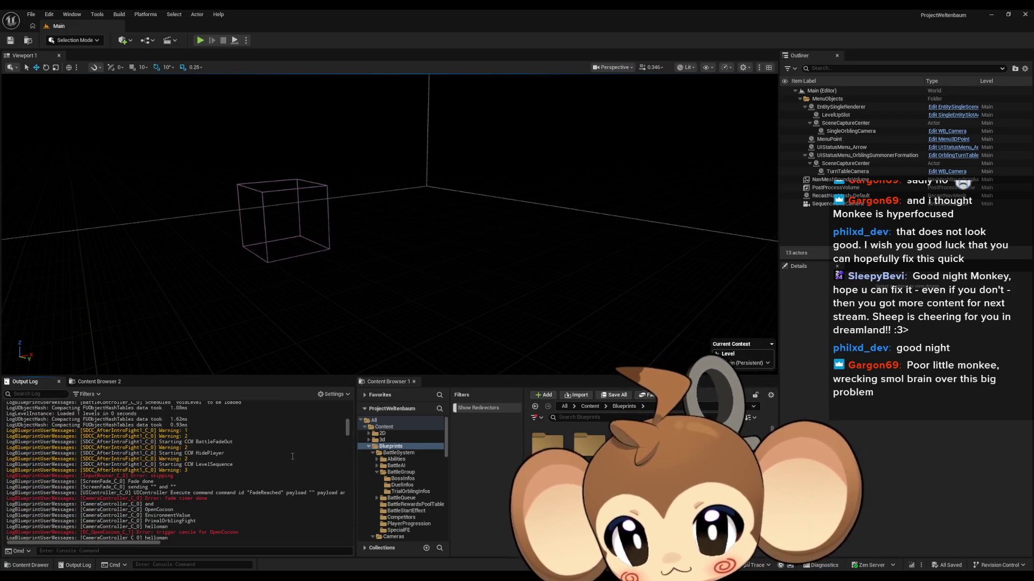
{"action": "scroll", "coordinate": [292, 456], "scroll_direction": "down", "scroll_amount": 3}
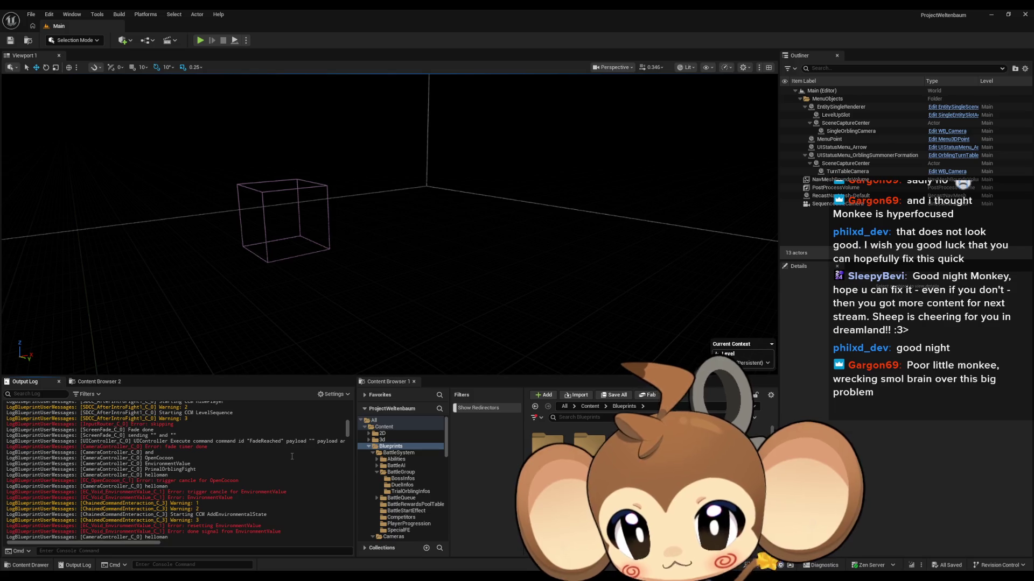
{"action": "scroll", "coordinate": [292, 457], "scroll_direction": "down", "scroll_amount": 2}
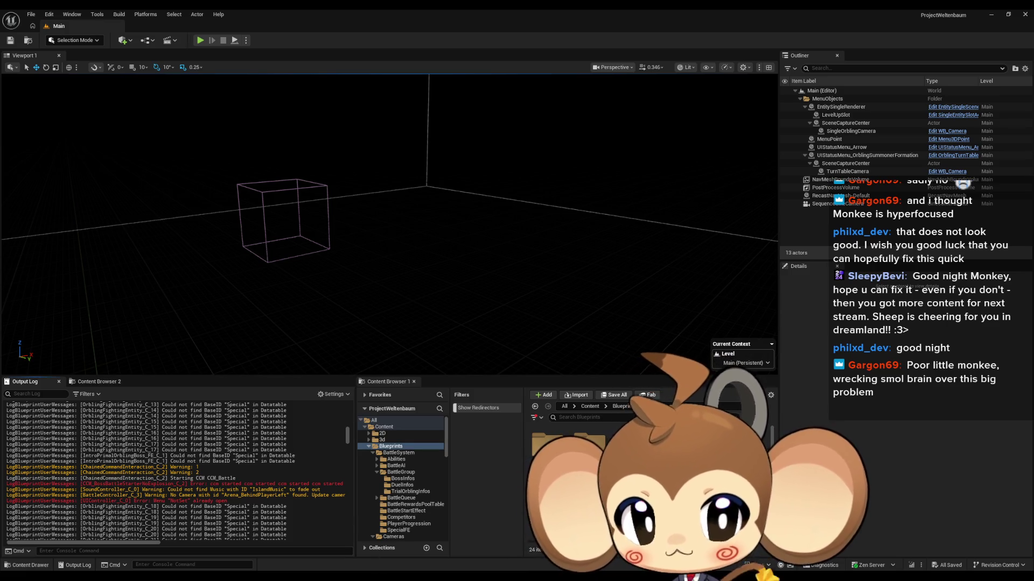
{"action": "key", "text": "alt+Tab"}
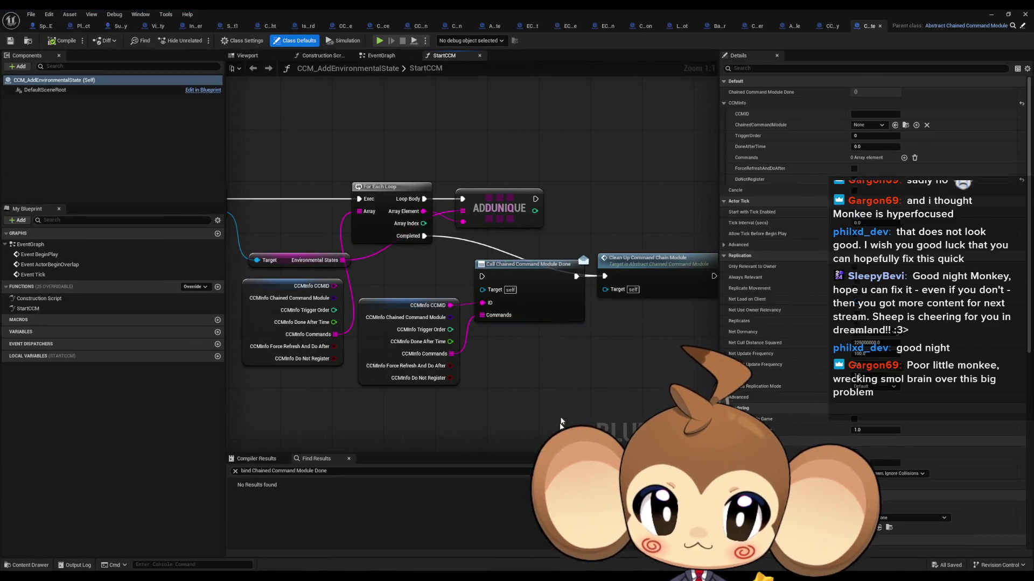
- Move the Call Chained Command Module Done node lower in the StartCCM graph
{"action": "left_click_drag", "start_coordinate": [522, 278], "coordinate": [525, 323]}
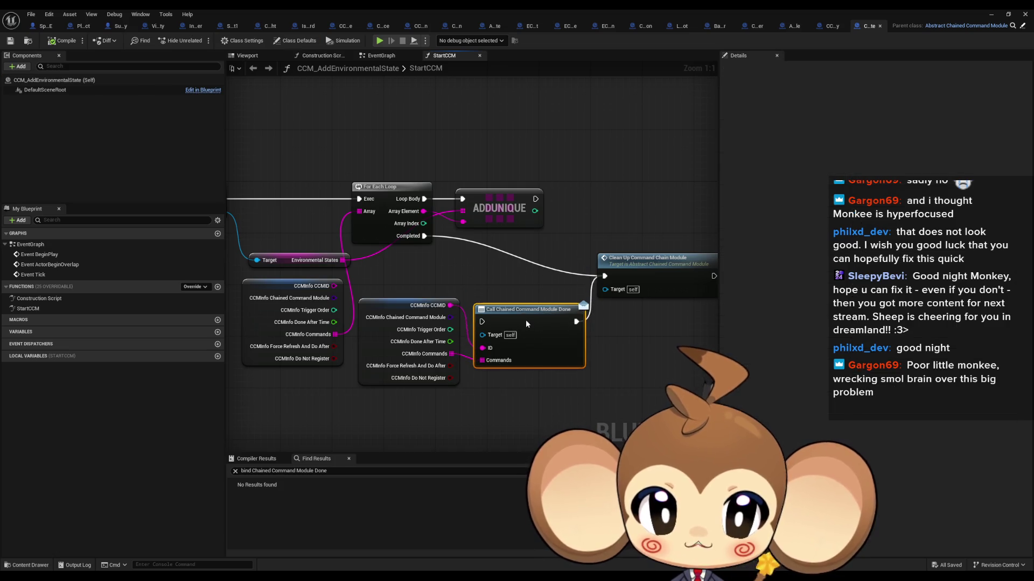
{"action": "left_click", "coordinate": [515, 290]}
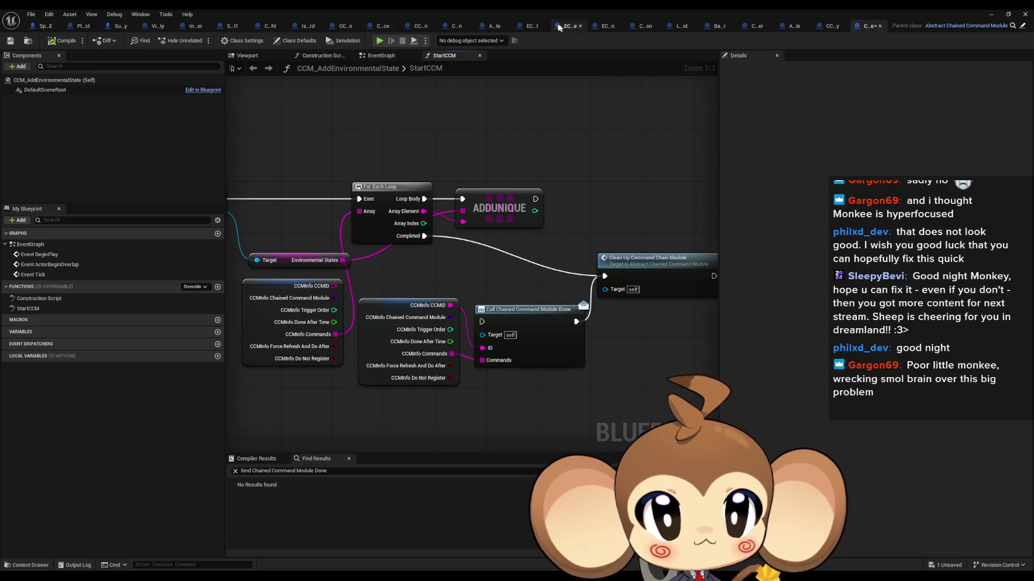
{"action": "left_click", "coordinate": [454, 28]}
{"action": "scroll", "coordinate": [557, 272], "scroll_direction": "up", "scroll_amount": 3}
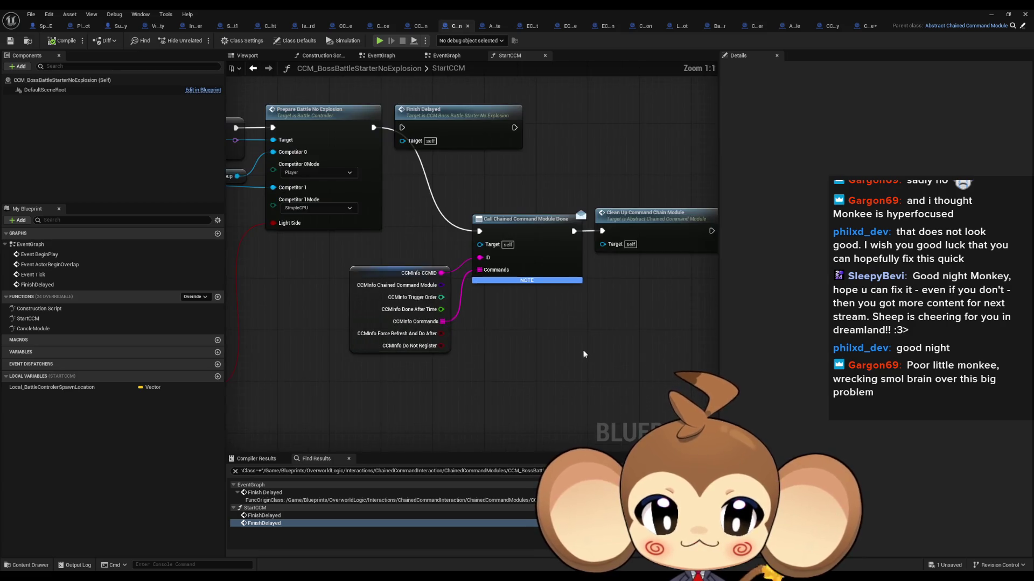
- Make Prepare Battle No Explosion lead only to Finish Delayed and launch another play test
{"action": "left_click_drag", "start_coordinate": [427, 175], "coordinate": [426, 174]}
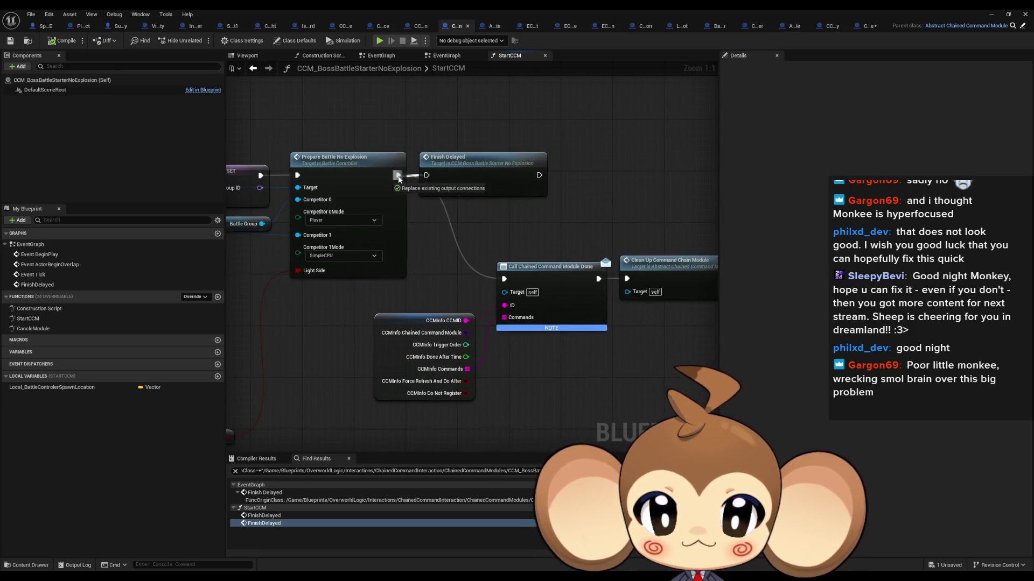
{"action": "scroll", "coordinate": [469, 260], "scroll_direction": "down", "scroll_amount": 3}
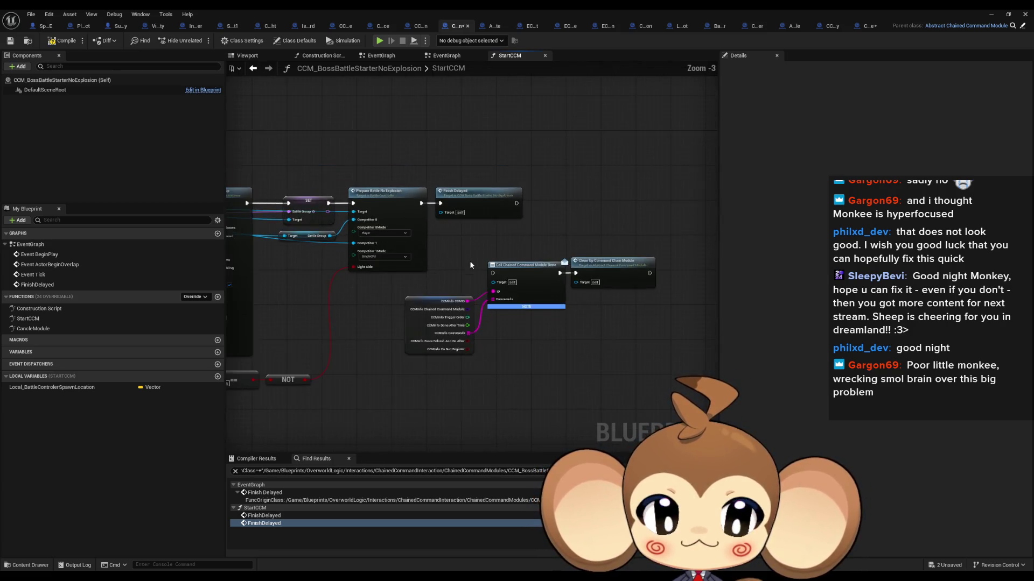
{"action": "left_click", "coordinate": [991, 15]}
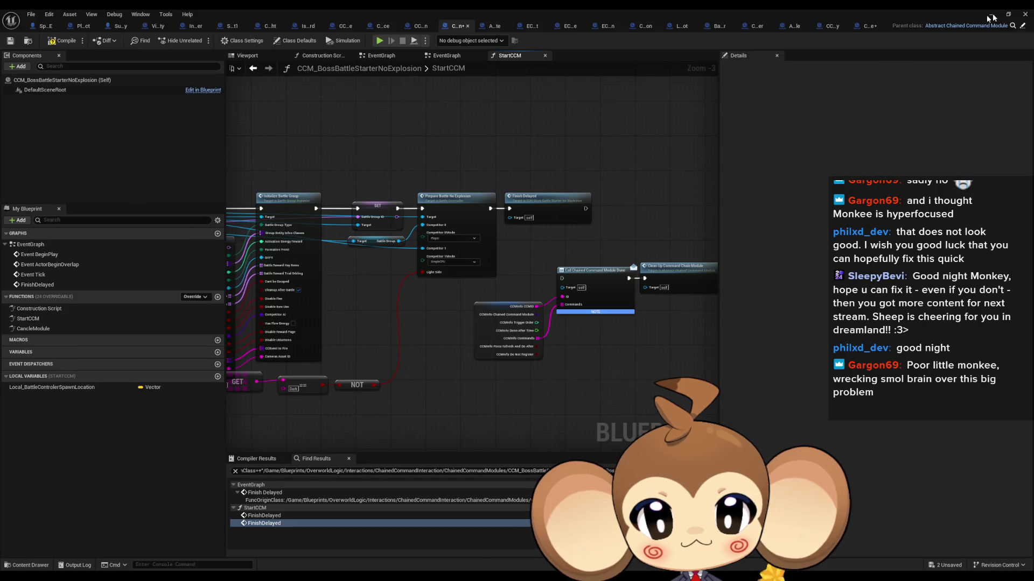
{"action": "left_click", "coordinate": [200, 41]}
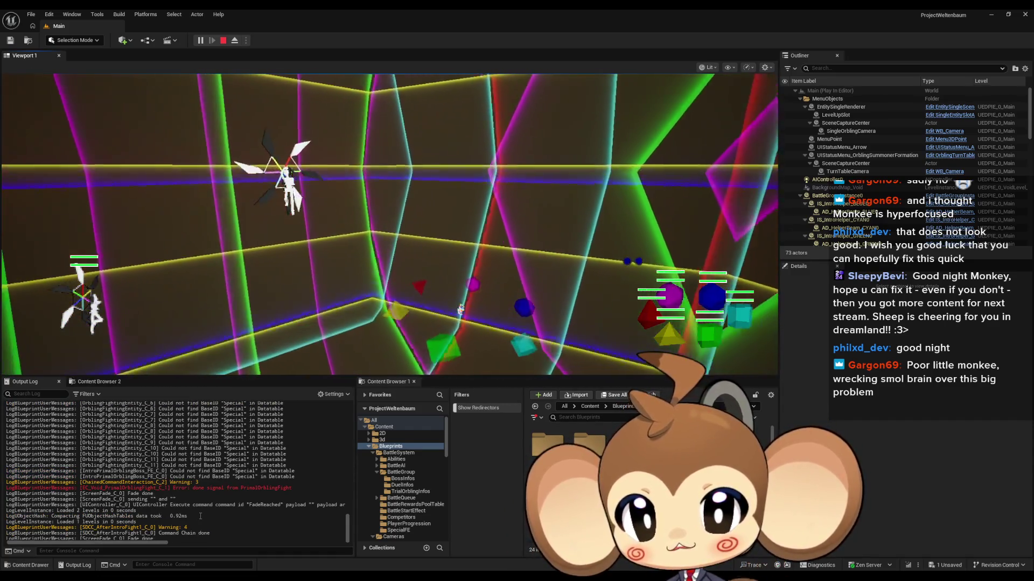
- Scroll up the Output Log to read the command chain messages as the battle runs
{"action": "scroll", "coordinate": [188, 480], "scroll_direction": "up", "scroll_amount": 1}
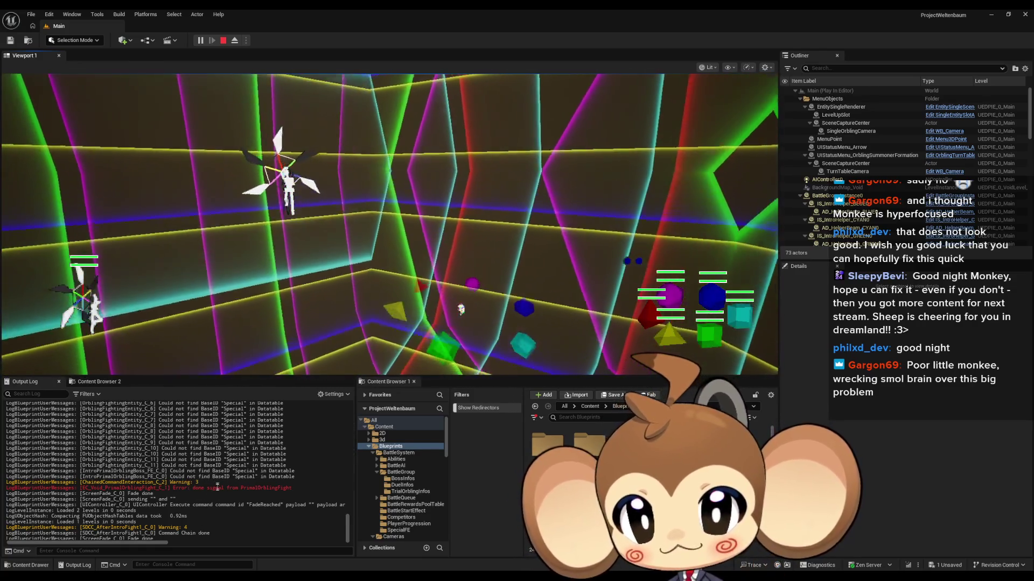
{"action": "scroll", "coordinate": [235, 507], "scroll_direction": "up", "scroll_amount": 5}
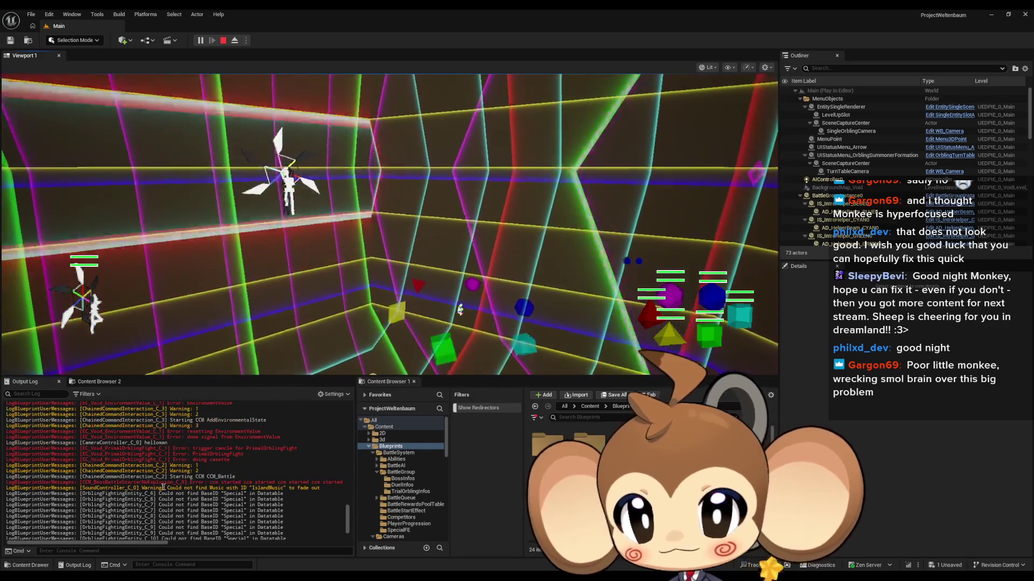
{"action": "scroll", "coordinate": [176, 473], "scroll_direction": "up", "scroll_amount": 2}
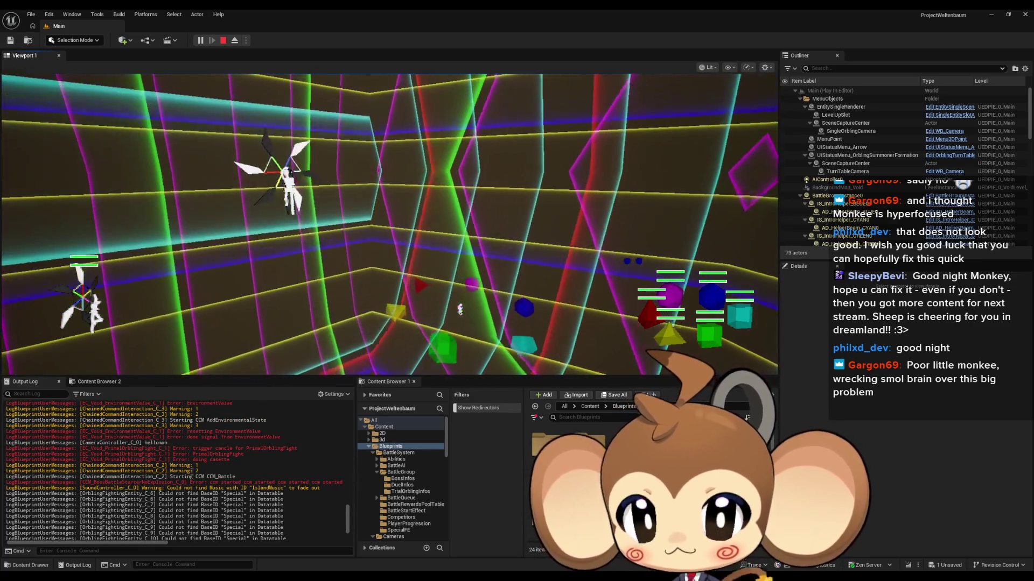
{"action": "scroll", "coordinate": [183, 458], "scroll_direction": "up", "scroll_amount": 2}
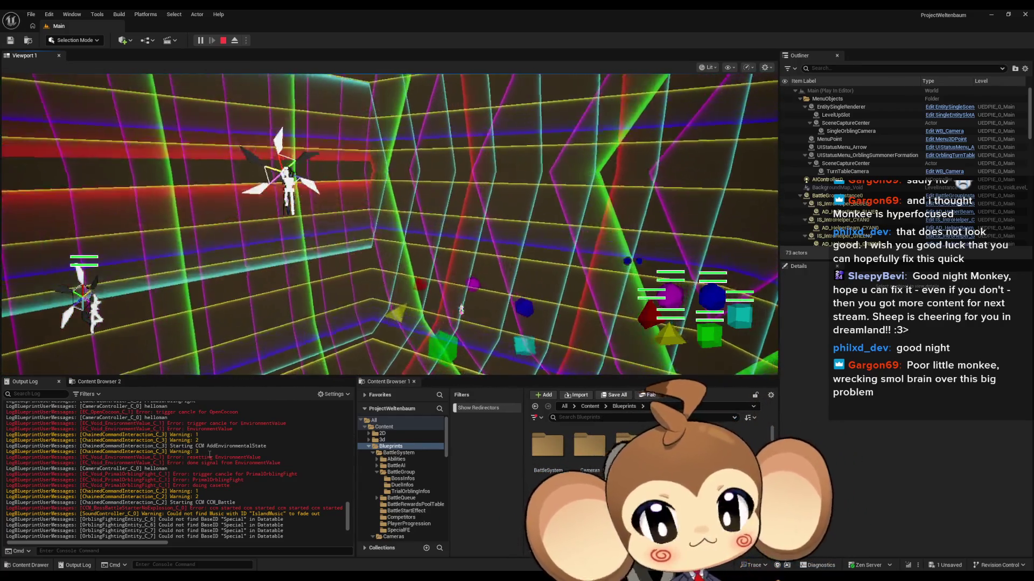
{"action": "scroll", "coordinate": [199, 453], "scroll_direction": "up", "scroll_amount": 7}
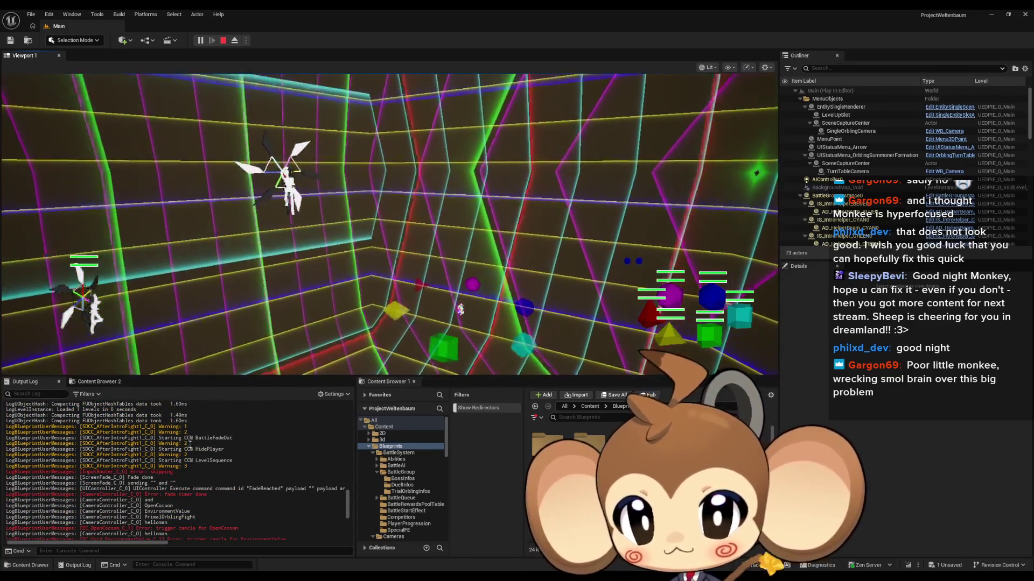
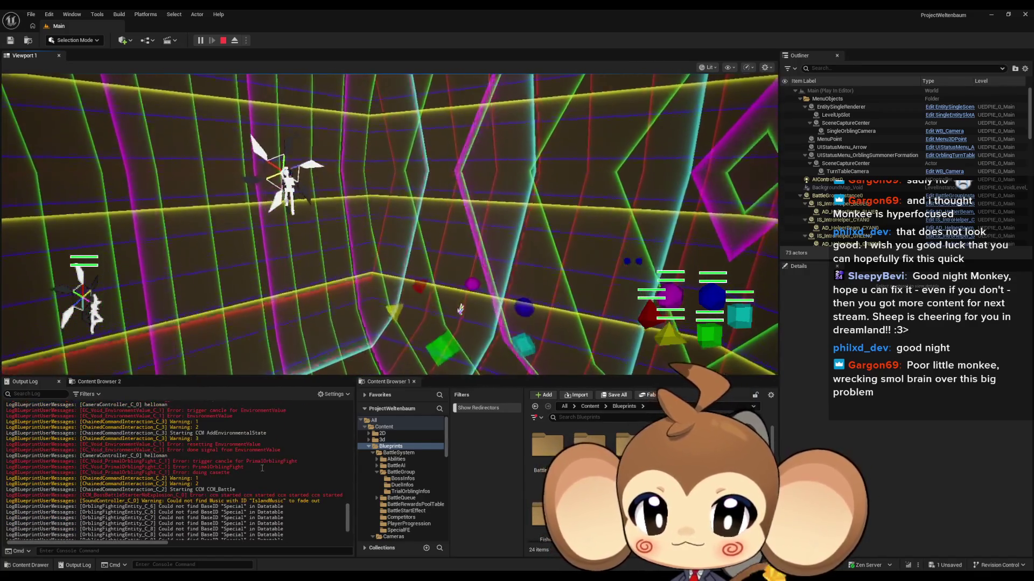
- Inspect the SDCC_AfterIntroFight11 actor's chain command settings in the Details panel
{"action": "scroll", "coordinate": [261, 466], "scroll_direction": "up", "scroll_amount": 3}
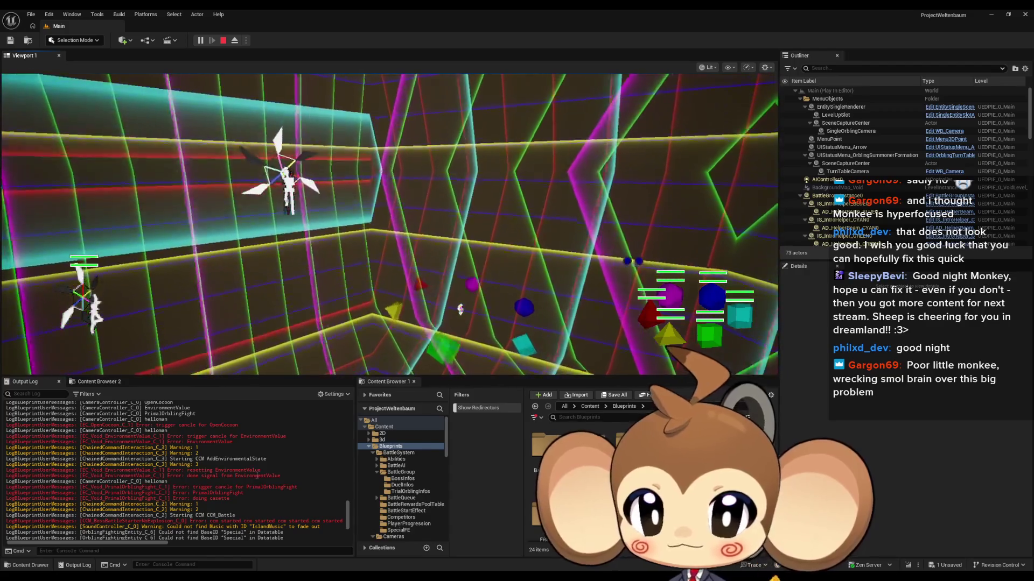
{"action": "scroll", "coordinate": [250, 479], "scroll_direction": "up", "scroll_amount": 5}
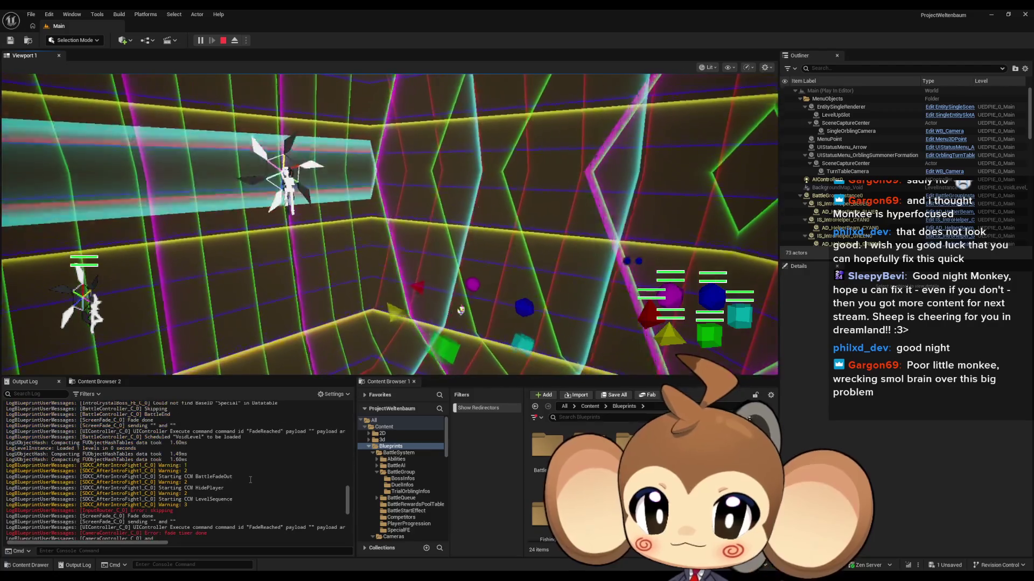
{"action": "scroll", "coordinate": [251, 479], "scroll_direction": "down", "scroll_amount": 1}
{"action": "scroll", "coordinate": [250, 479], "scroll_direction": "down", "scroll_amount": 4}
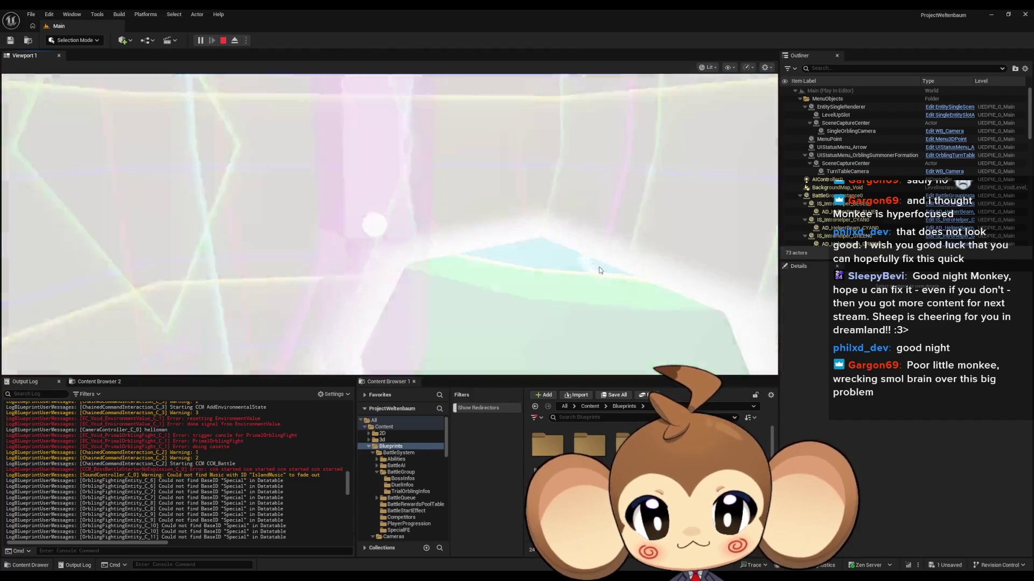
{"action": "scroll", "coordinate": [333, 495], "scroll_direction": "down", "scroll_amount": 5}
{"action": "scroll", "coordinate": [333, 495], "scroll_direction": "down", "scroll_amount": 10}
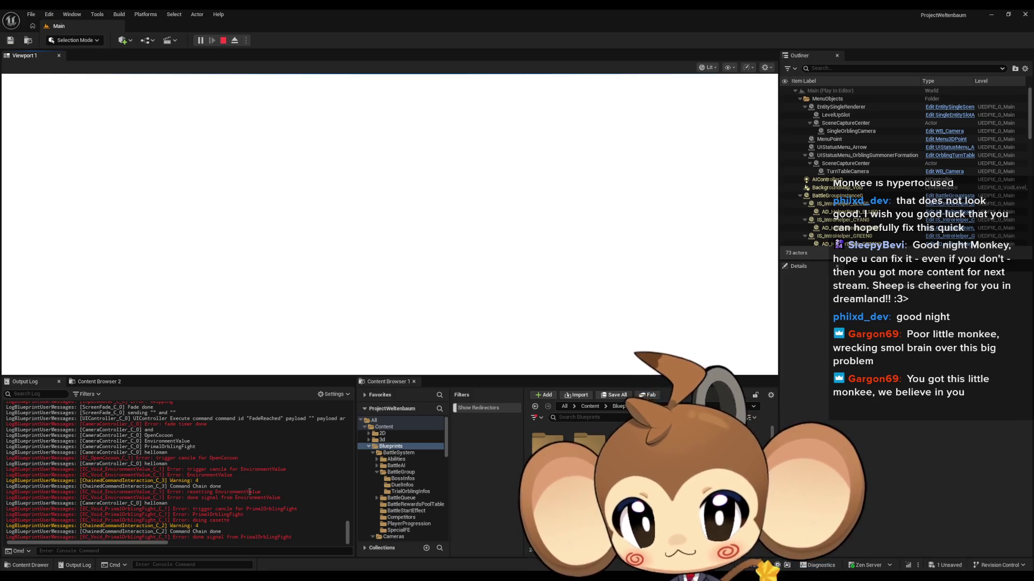
{"action": "scroll", "coordinate": [249, 492], "scroll_direction": "up", "scroll_amount": 6}
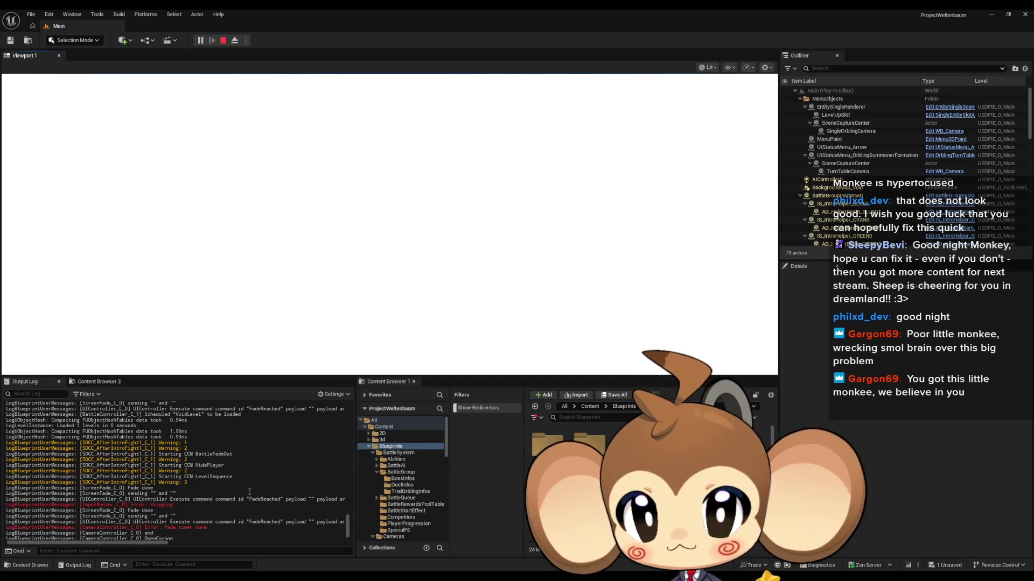
{"action": "scroll", "coordinate": [249, 492], "scroll_direction": "down", "scroll_amount": 6}
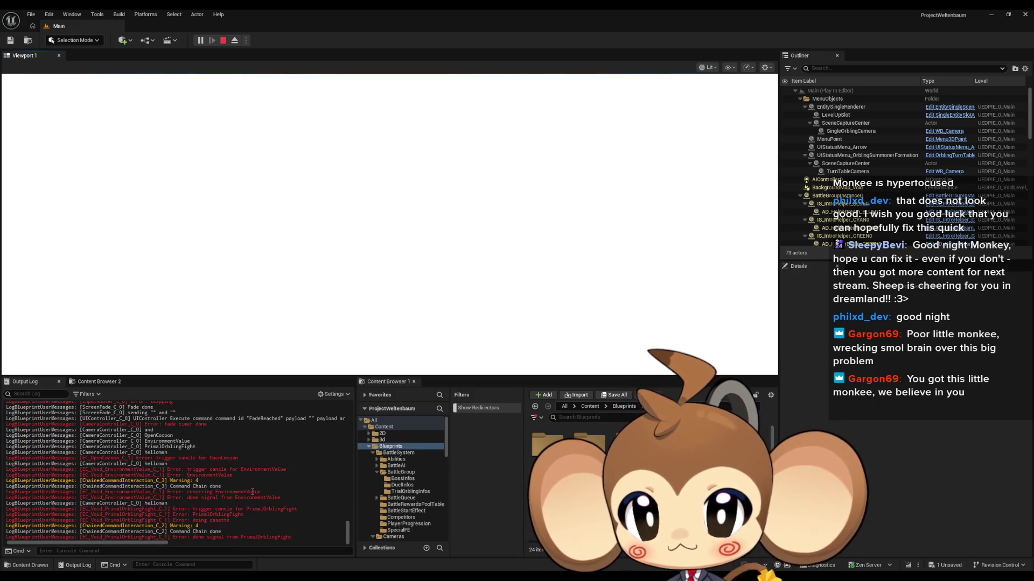
{"action": "scroll", "coordinate": [252, 492], "scroll_direction": "up", "scroll_amount": 5}
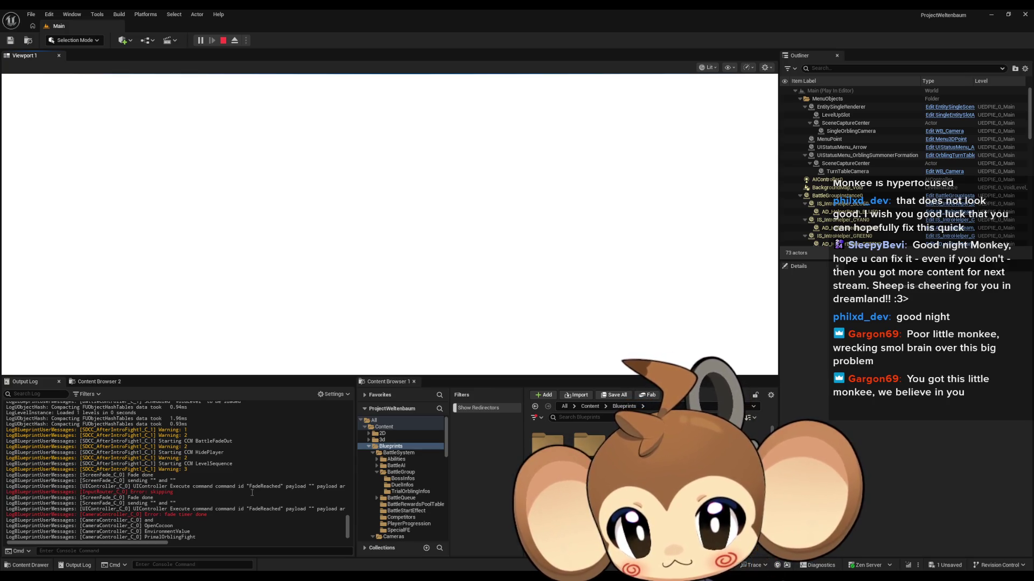
{"action": "scroll", "coordinate": [252, 493], "scroll_direction": "down", "scroll_amount": 5}
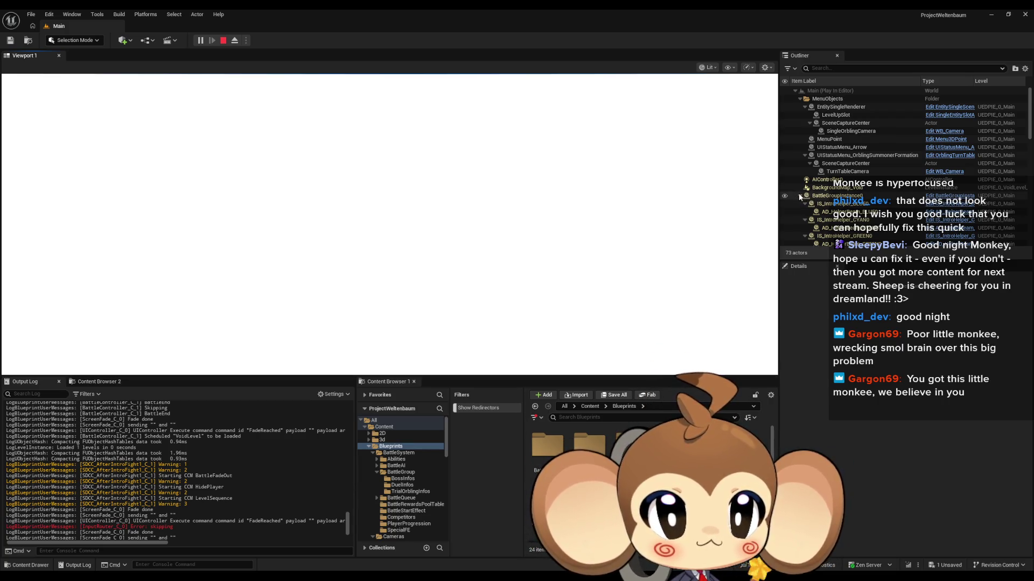
{"action": "scroll", "coordinate": [876, 187], "scroll_direction": "down", "scroll_amount": 5}
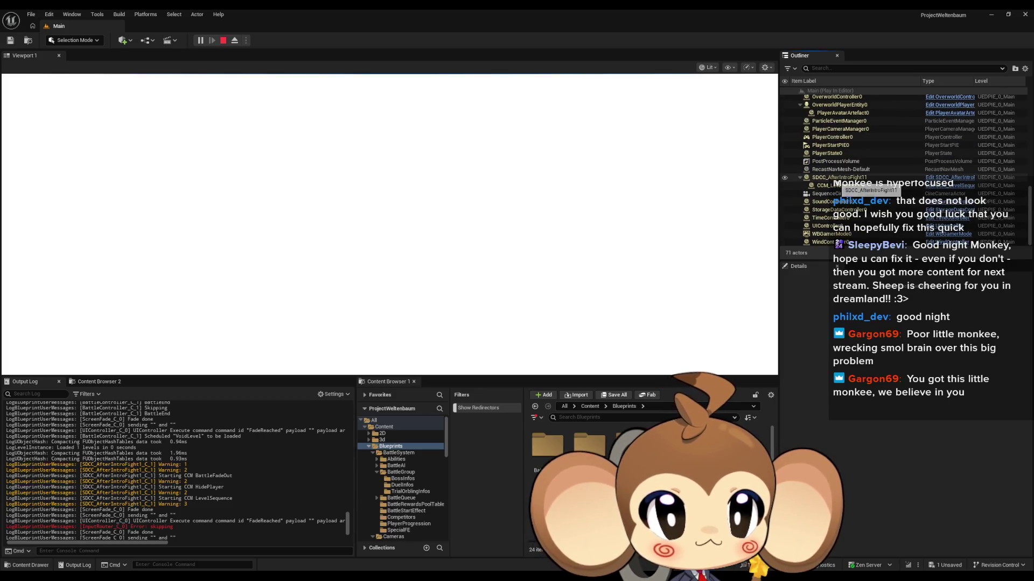
{"action": "left_click", "coordinate": [856, 178]}
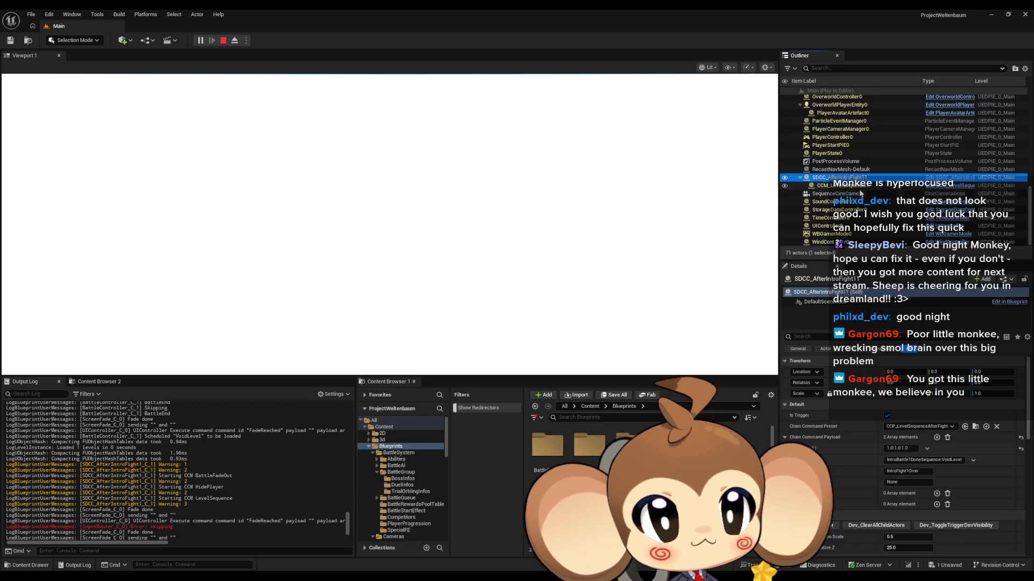
- Stop the play-test and return to editing the Main level
{"action": "scroll", "coordinate": [878, 209], "scroll_direction": "up", "scroll_amount": 3}
{"action": "scroll", "coordinate": [877, 209], "scroll_direction": "up", "scroll_amount": 3}
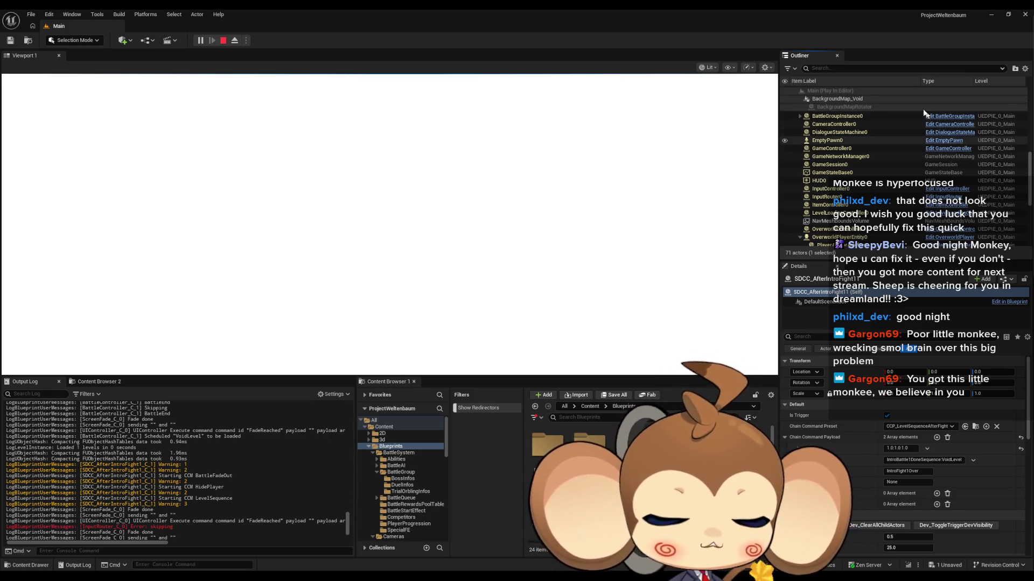
{"action": "left_click", "coordinate": [223, 40]}
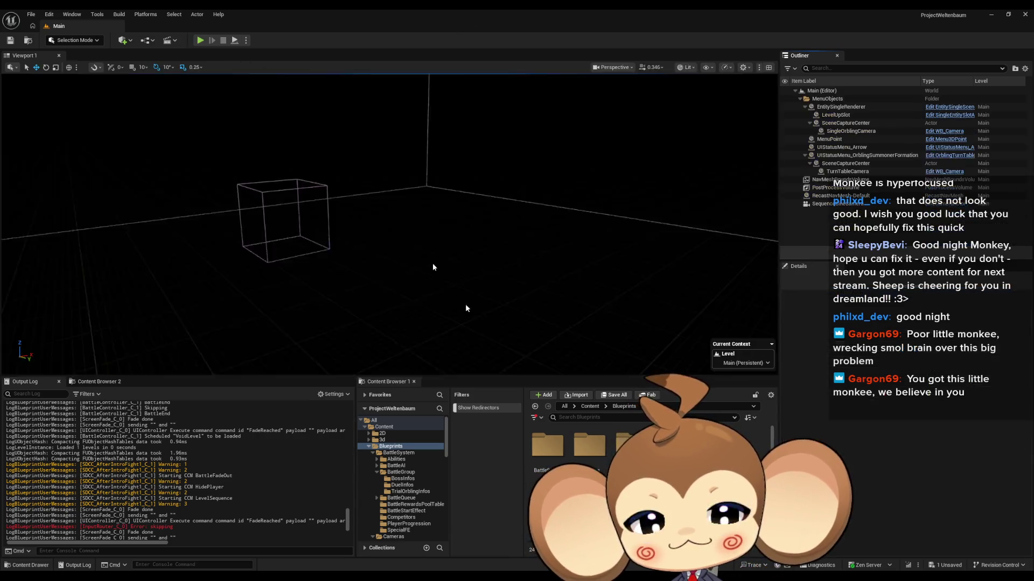
- In CCM_AddEnvironmentalState's StartCCM, move Module Done lower and Clean Up beside the loop's Completed
{"action": "mouse_move", "coordinate": [425, 579]}
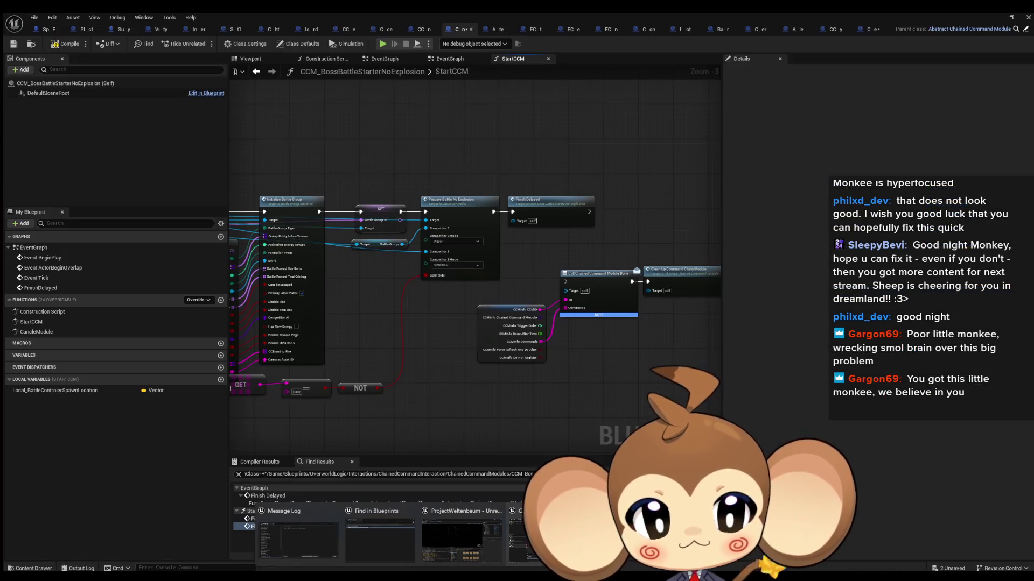
{"action": "left_click", "coordinate": [525, 533]}
{"action": "mouse_move", "coordinate": [574, 345]}
{"action": "left_mouse_down"}
{"action": "mouse_move", "coordinate": [515, 370]}
{"action": "mouse_move", "coordinate": [584, 363]}
{"action": "left_mouse_up"}
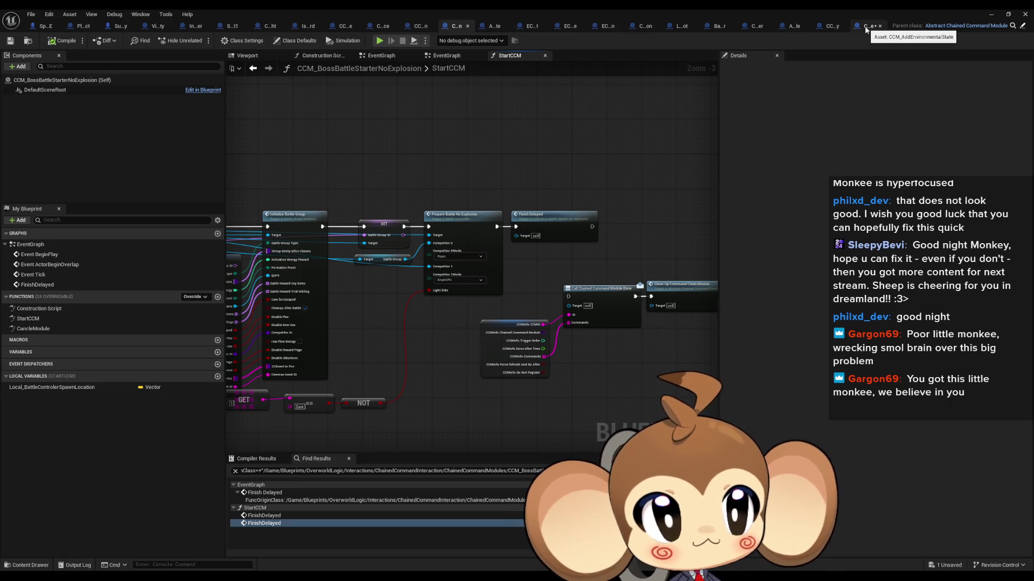
{"action": "left_click", "coordinate": [866, 27]}
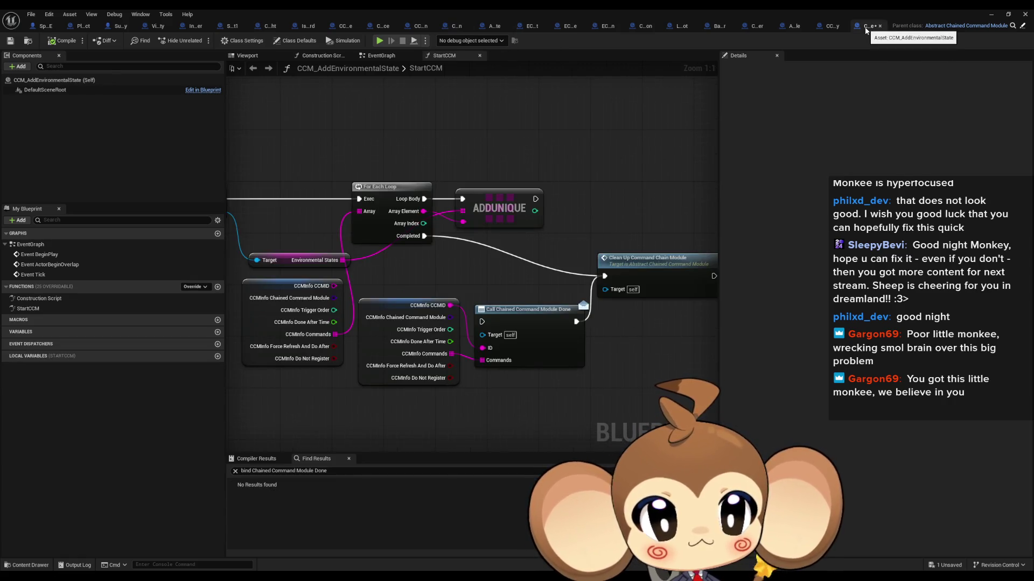
{"action": "mouse_move", "coordinate": [540, 348]}
{"action": "left_mouse_down"}
{"action": "mouse_move", "coordinate": [412, 280]}
{"action": "mouse_move", "coordinate": [417, 389]}
{"action": "left_mouse_up"}
{"action": "left_click_drag", "start_coordinate": [647, 264], "coordinate": [503, 265]}
- Open the Clean Up Command Chain Module function definition
{"action": "mouse_move", "coordinate": [508, 355]}
{"action": "left_mouse_down"}
{"action": "mouse_move", "coordinate": [709, 316]}
{"action": "mouse_move", "coordinate": [518, 296]}
{"action": "left_mouse_up"}
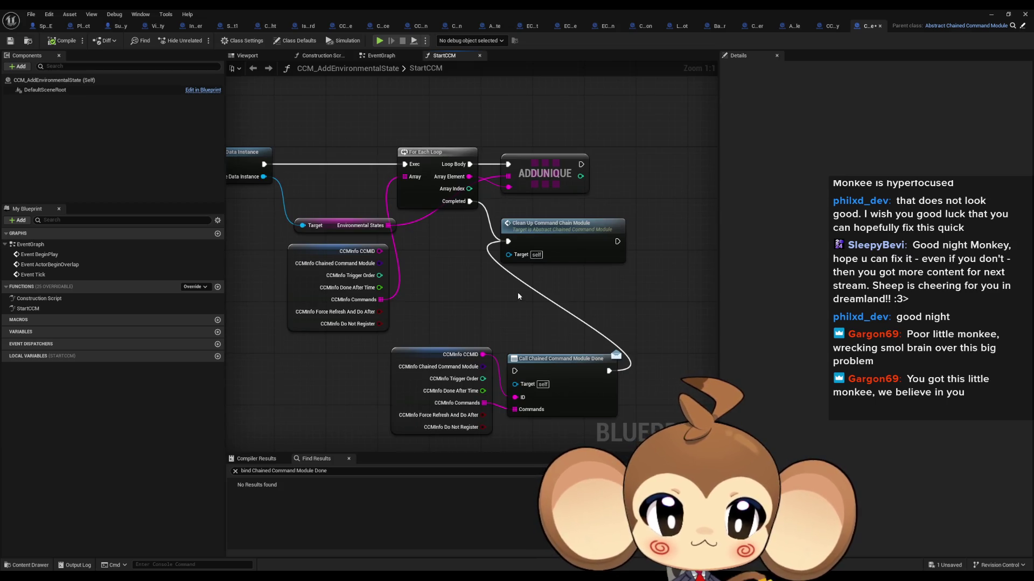
{"action": "left_click", "coordinate": [580, 242]}
{"action": "double_click", "coordinate": [580, 242]}
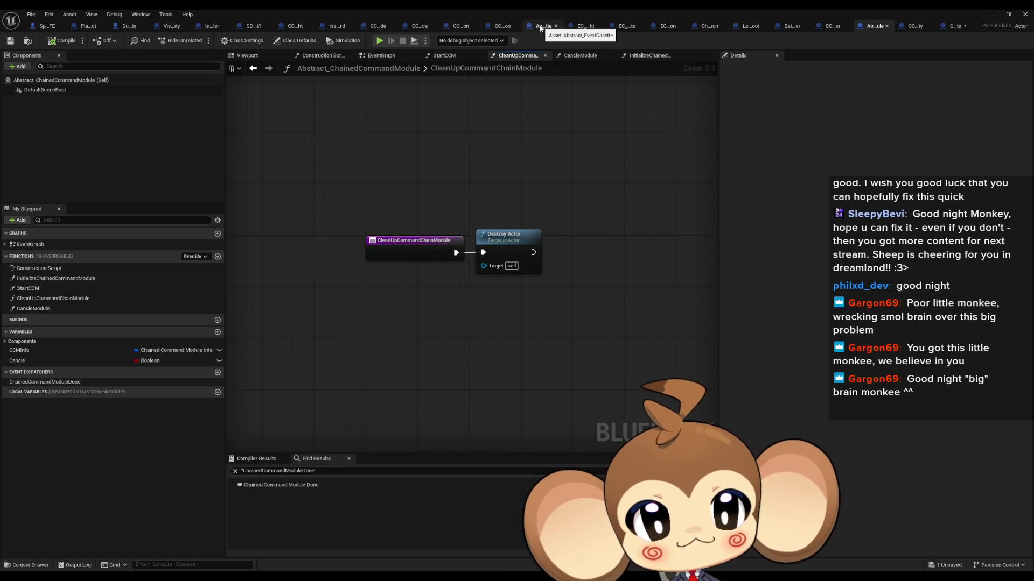
- In ChainedCommandInteraction, review the ExecuteOnOverlapBegin, DoInteraction and InitializeInteraction function graphs
{"action": "left_click", "coordinate": [707, 27]}
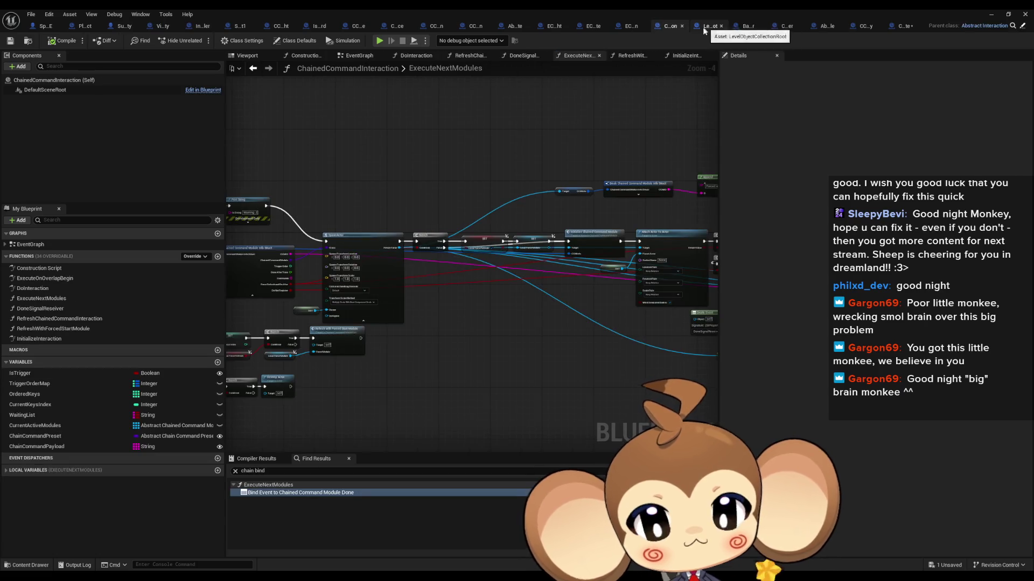
{"action": "double_click", "coordinate": [73, 281]}
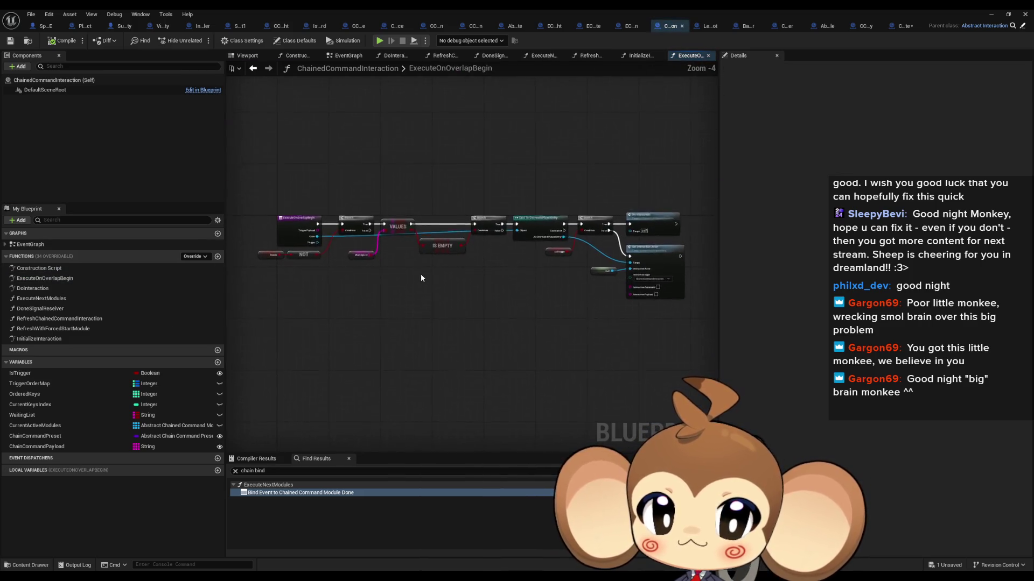
{"action": "double_click", "coordinate": [45, 290]}
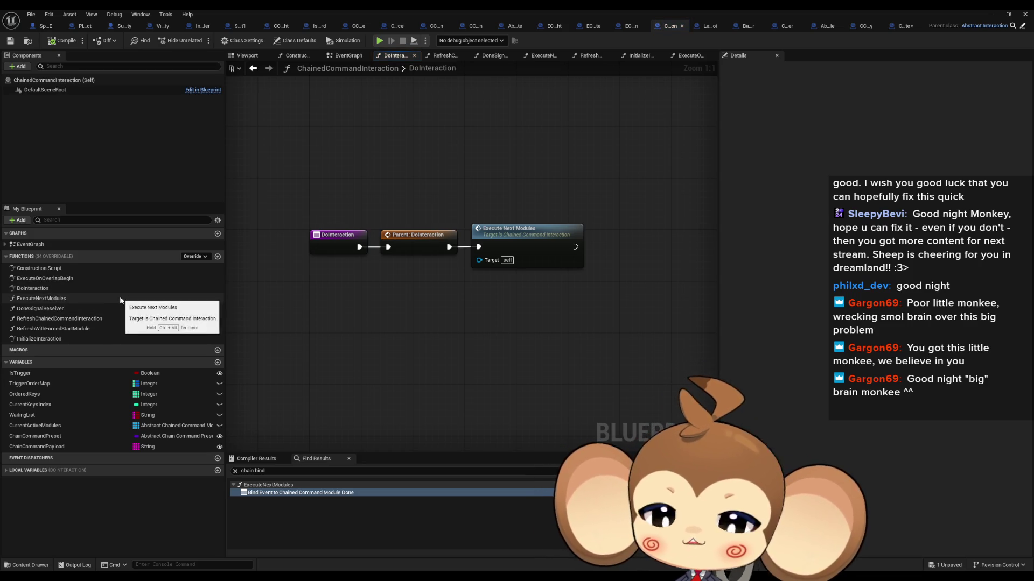
{"action": "double_click", "coordinate": [92, 340]}
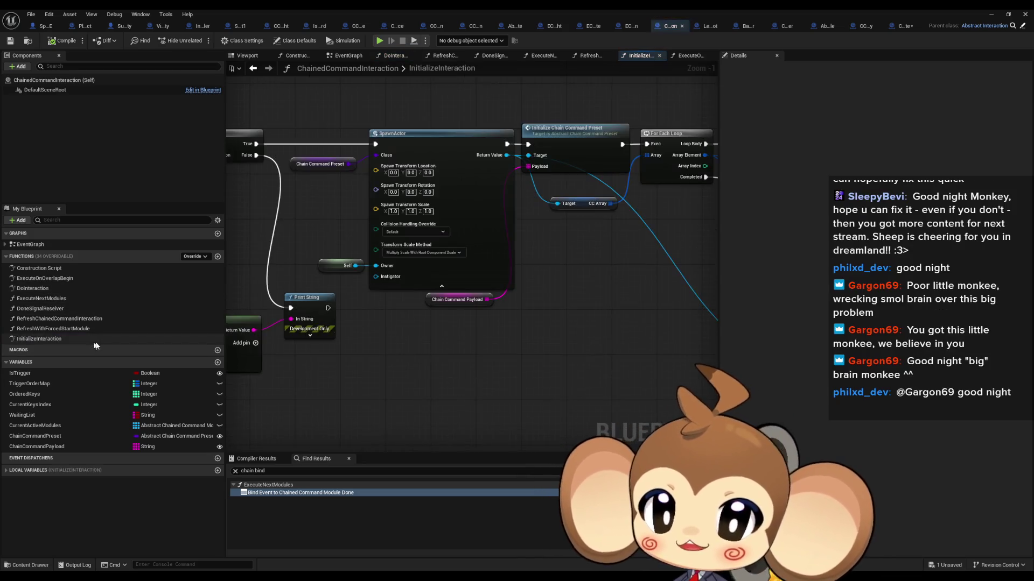
{"action": "scroll", "coordinate": [435, 287], "scroll_direction": "up", "scroll_amount": 1}
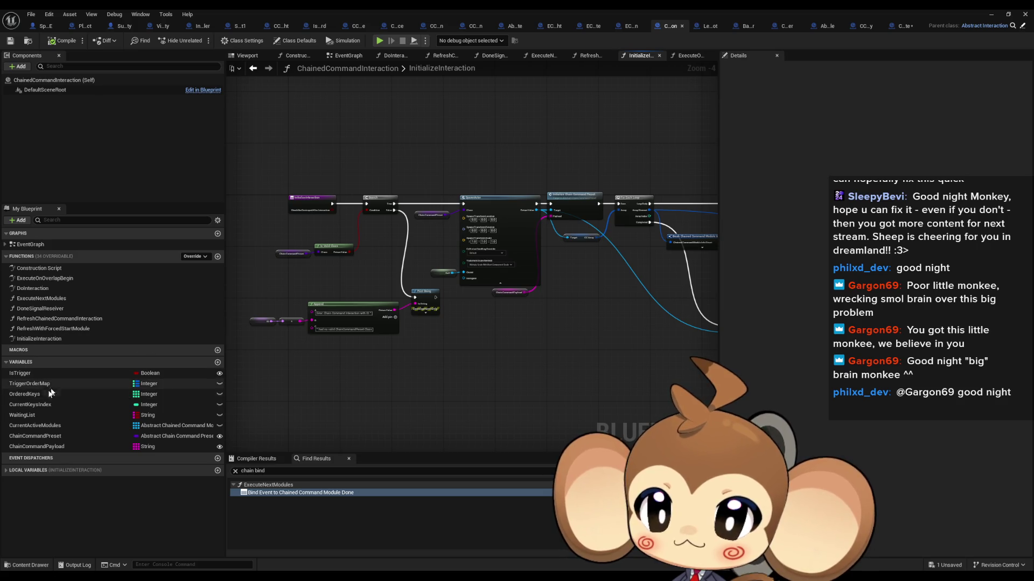
- Find references to CurrentKeysIndex and step to its reset in RefreshChainedCommandInteraction
{"action": "left_click", "coordinate": [38, 405]}
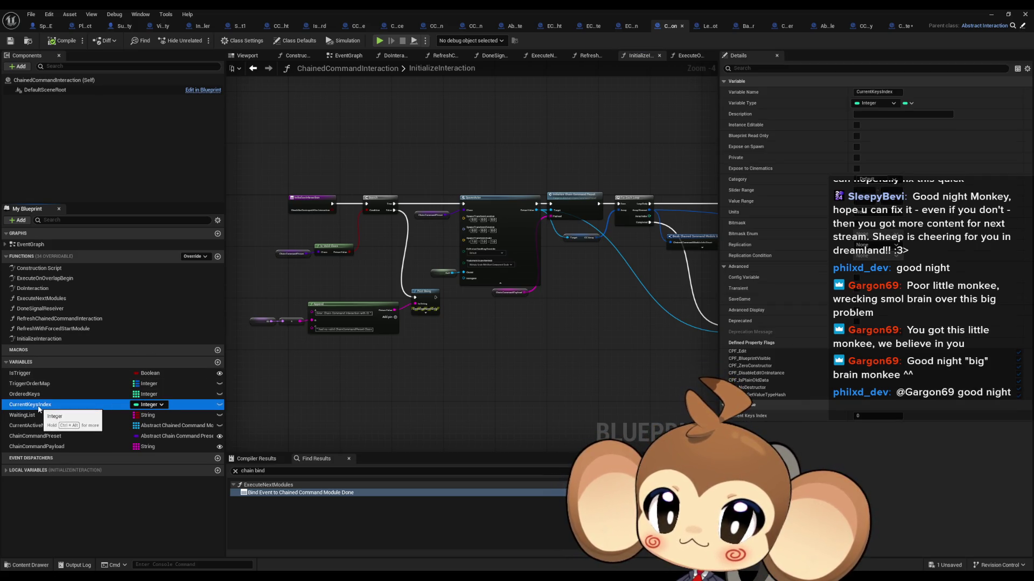
{"action": "right_click", "coordinate": [39, 409]}
{"action": "mouse_move", "coordinate": [81, 435]}
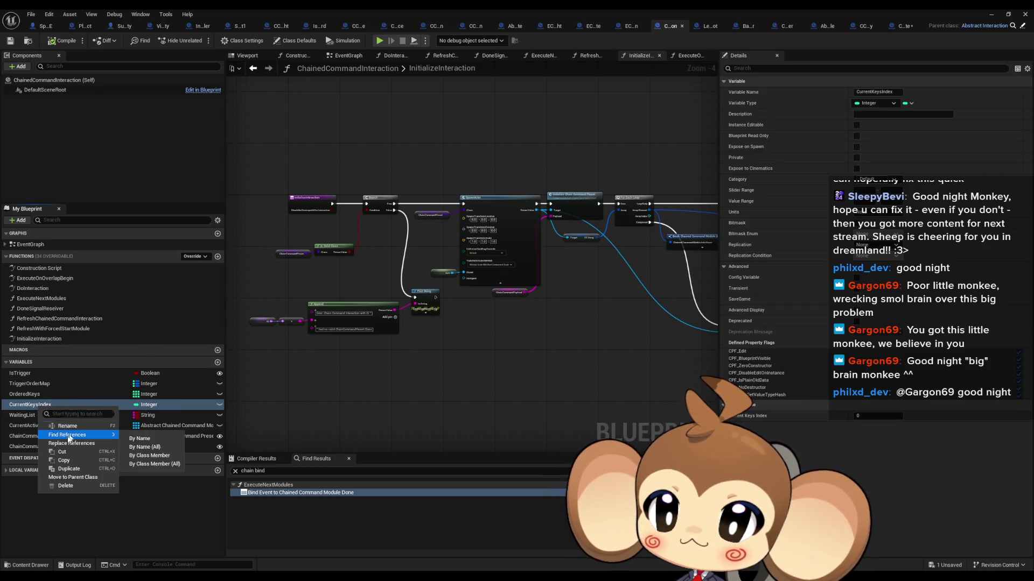
{"action": "left_click", "coordinate": [149, 457]}
{"action": "left_click", "coordinate": [273, 493]}
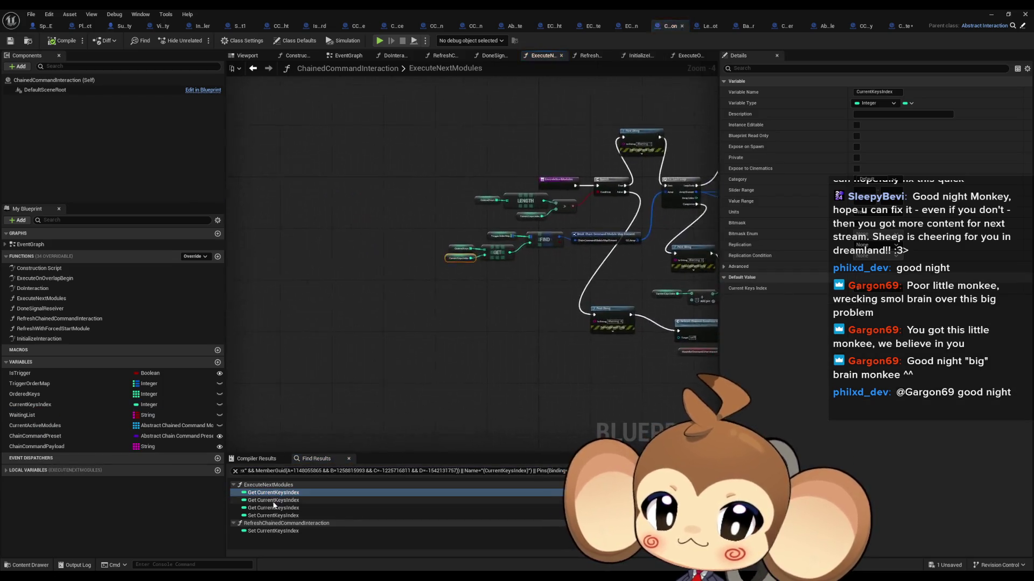
{"action": "left_click", "coordinate": [272, 507]}
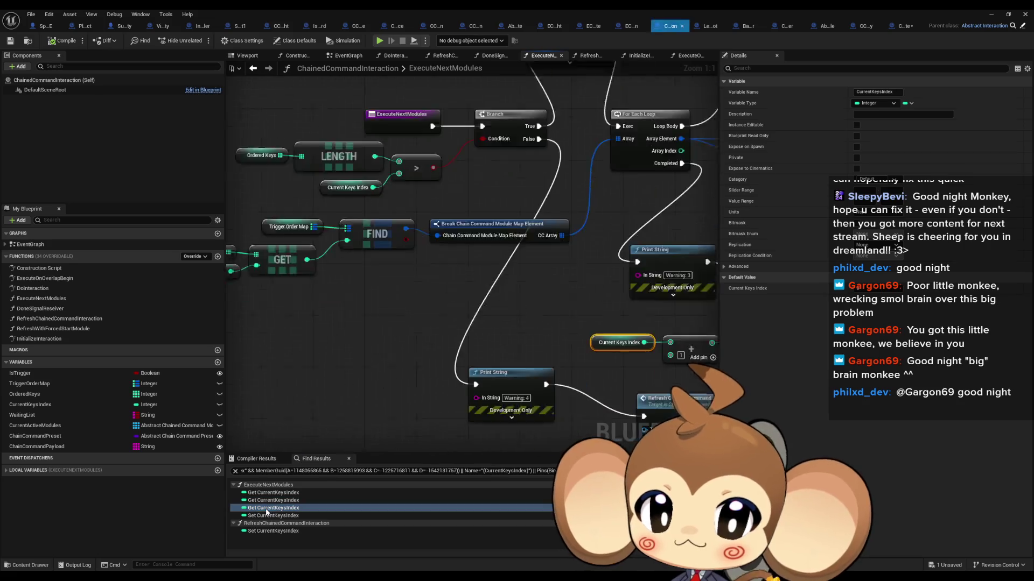
{"action": "left_click", "coordinate": [262, 515]}
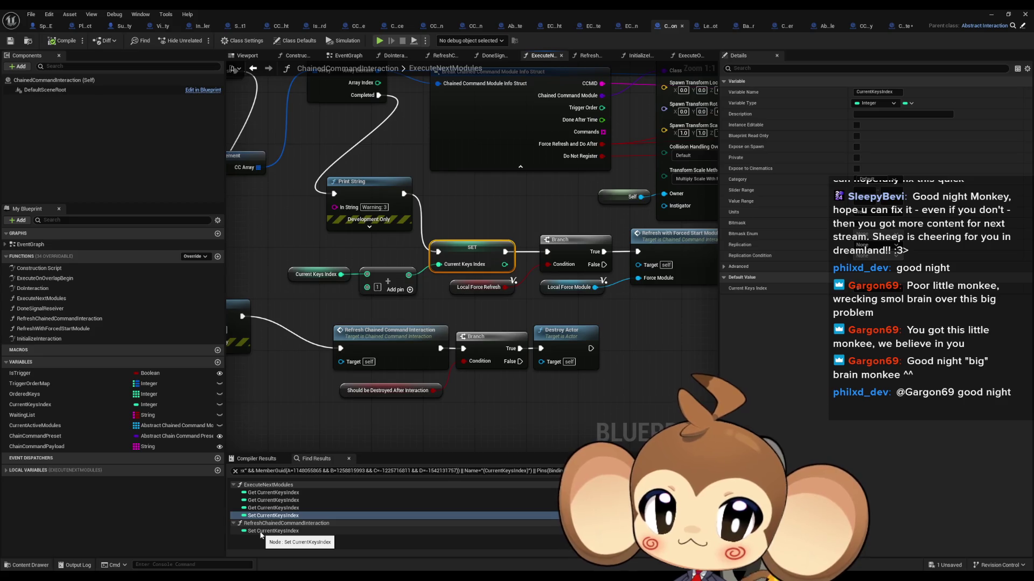
{"action": "left_click", "coordinate": [261, 532]}
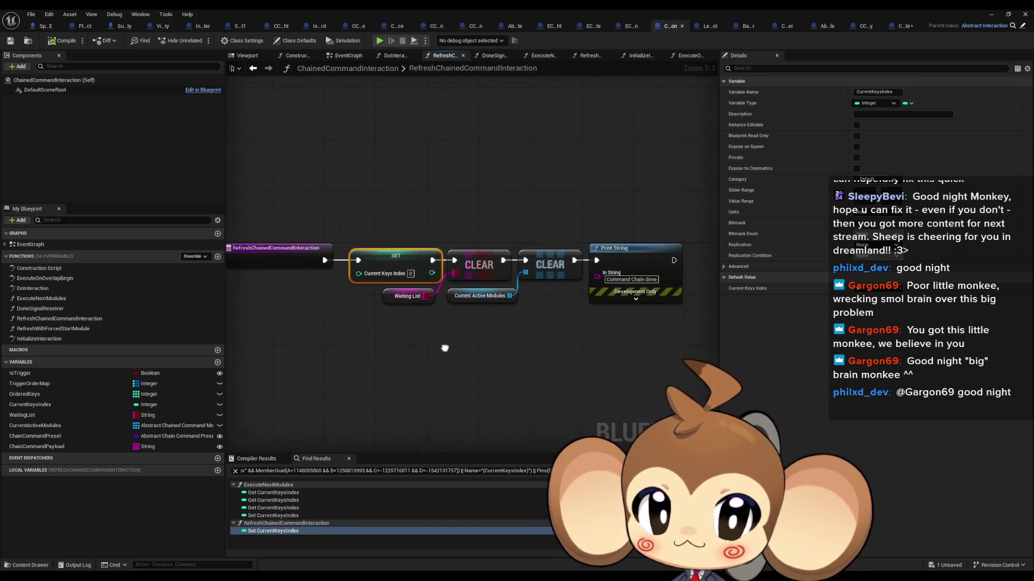
- Find class-member references to RefreshChainedCommandInteraction and go to its ExecuteNextModules call
{"action": "left_click_drag", "start_coordinate": [445, 348], "coordinate": [500, 355]}
{"action": "mouse_move", "coordinate": [270, 179]}
{"action": "left_mouse_down"}
{"action": "mouse_move", "coordinate": [344, 282]}
{"action": "mouse_move", "coordinate": [345, 304]}
{"action": "left_mouse_up"}
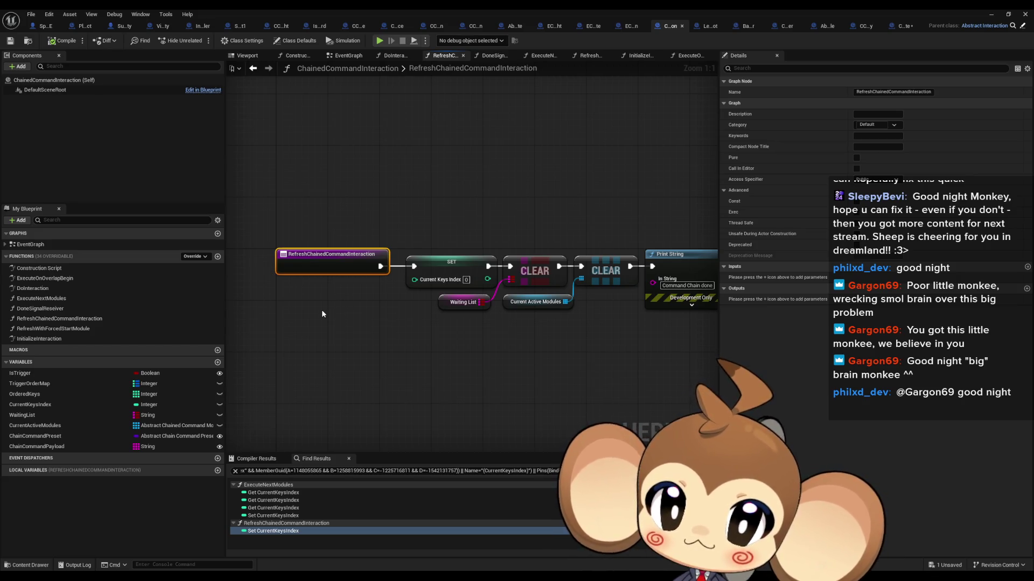
{"action": "right_click", "coordinate": [322, 266]}
{"action": "mouse_move", "coordinate": [355, 348]}
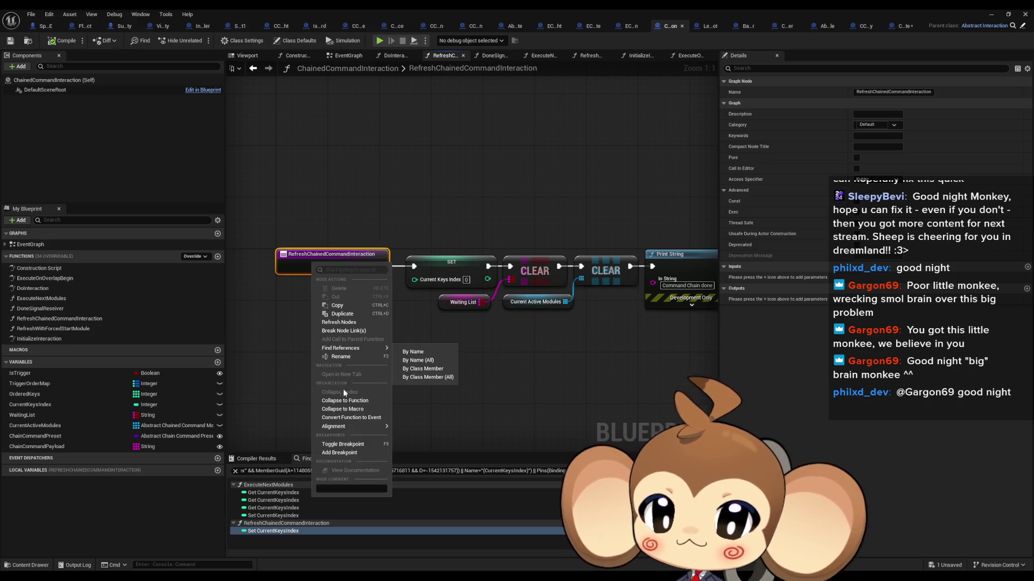
{"action": "left_click", "coordinate": [423, 379]}
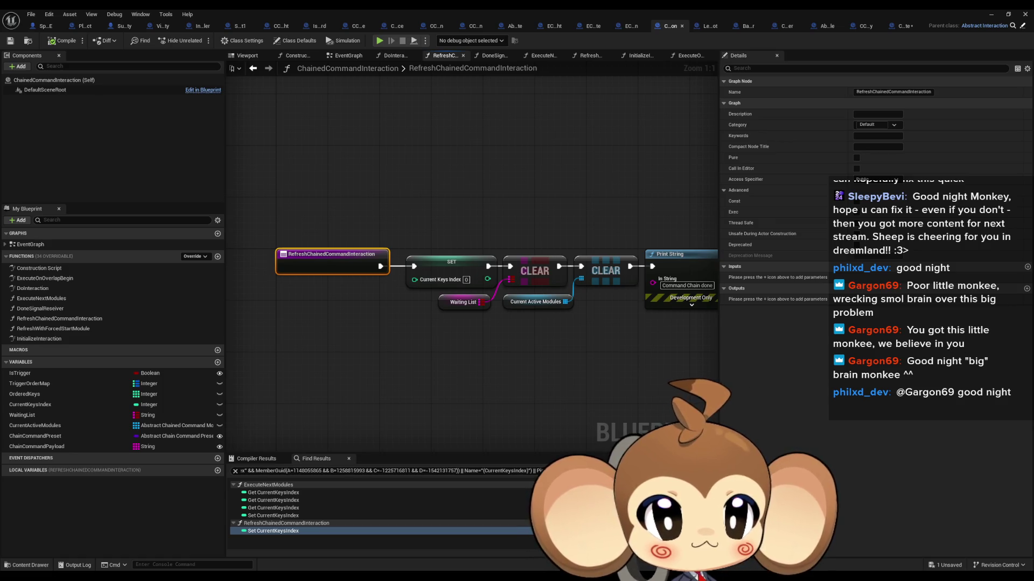
{"action": "key", "text": "alt+Left"}
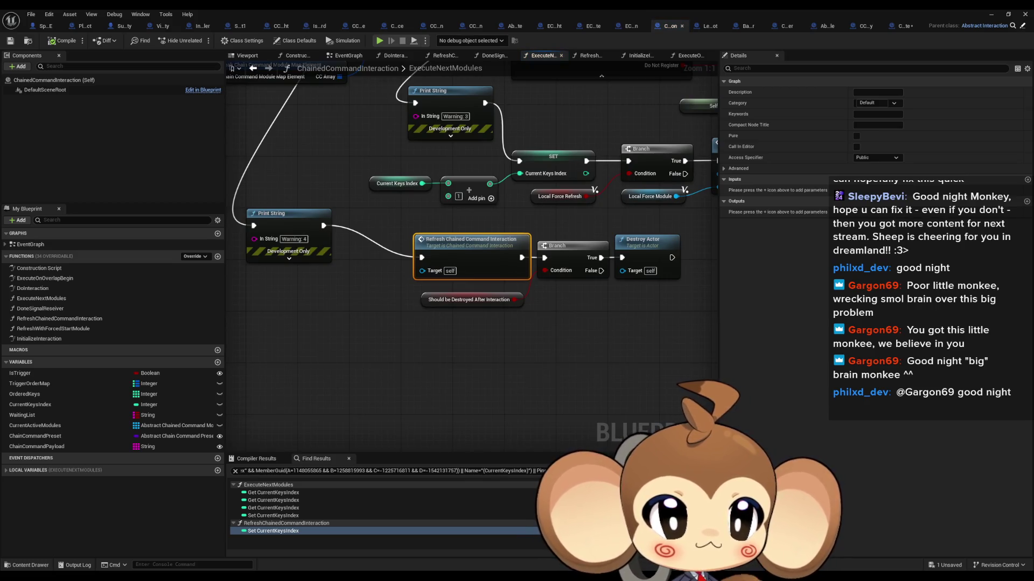
{"action": "scroll", "coordinate": [503, 216], "scroll_direction": "down", "scroll_amount": 3}
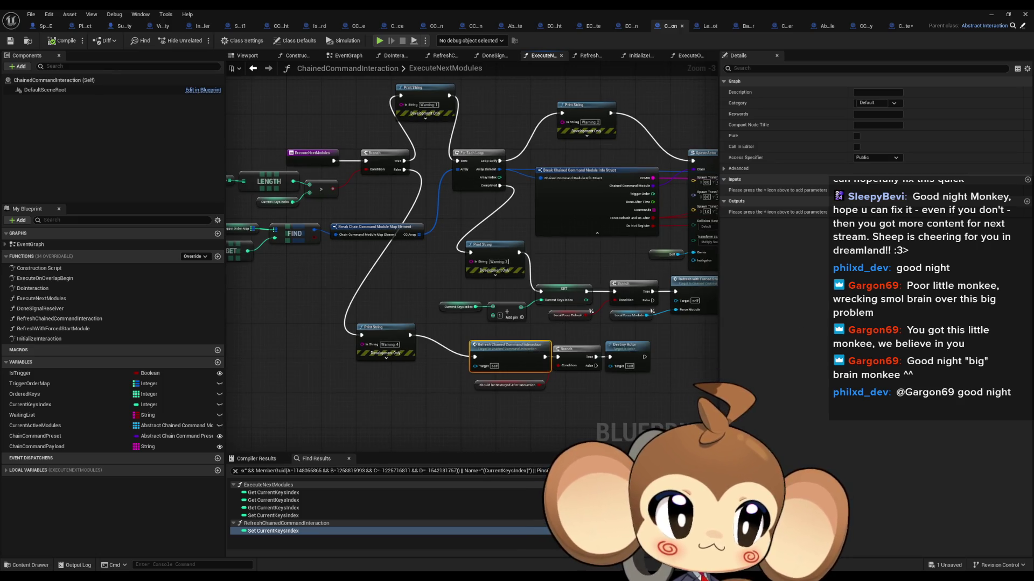
- Review the refresh calls in RefreshWithForcedStartModule and ExecuteNextModules
{"action": "key", "text": "alt+Left"}
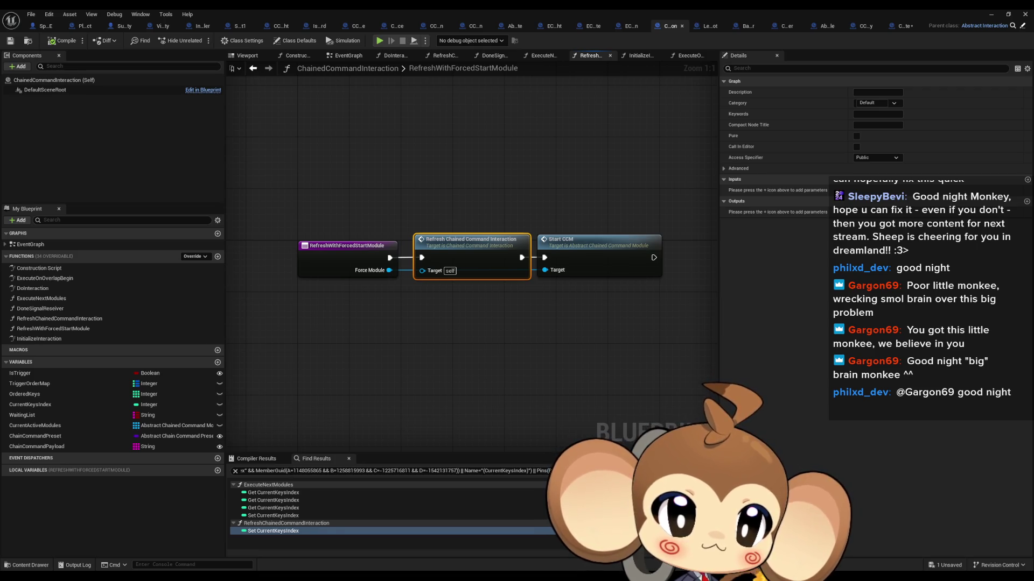
{"action": "key", "text": "alt+Left"}
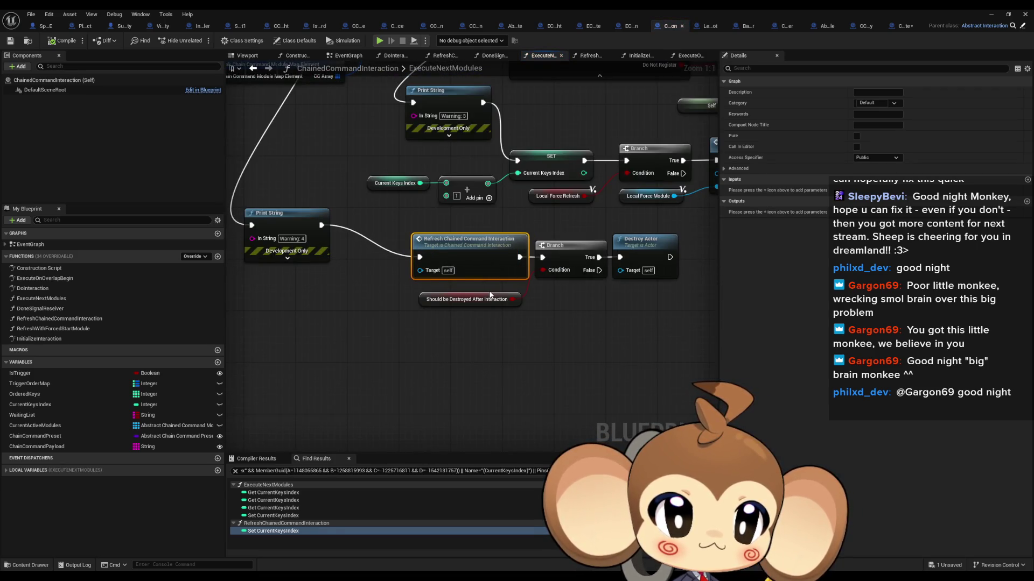
{"action": "scroll", "coordinate": [490, 295], "scroll_direction": "down", "scroll_amount": 3}
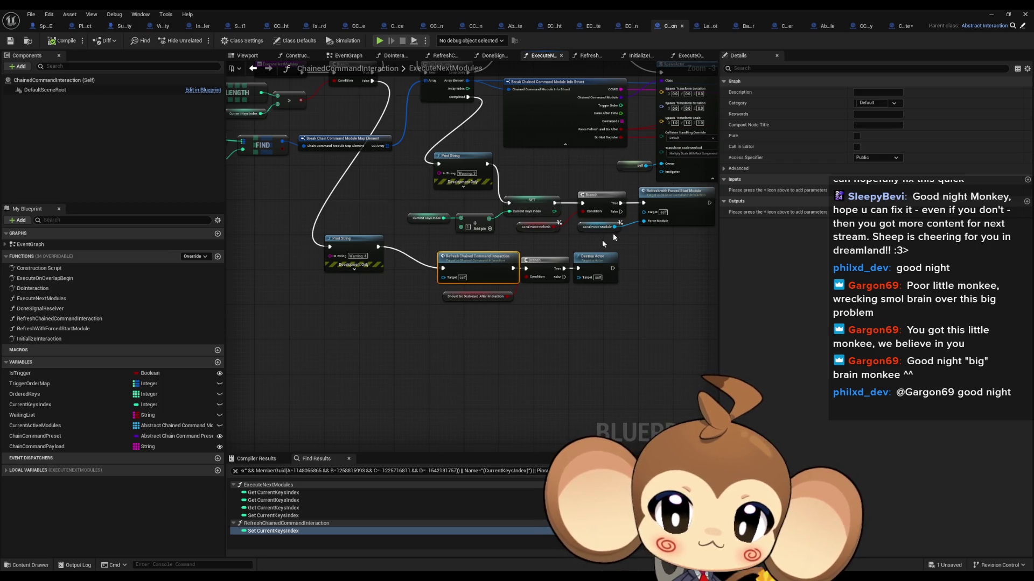
{"action": "scroll", "coordinate": [597, 246], "scroll_direction": "up", "scroll_amount": 3}
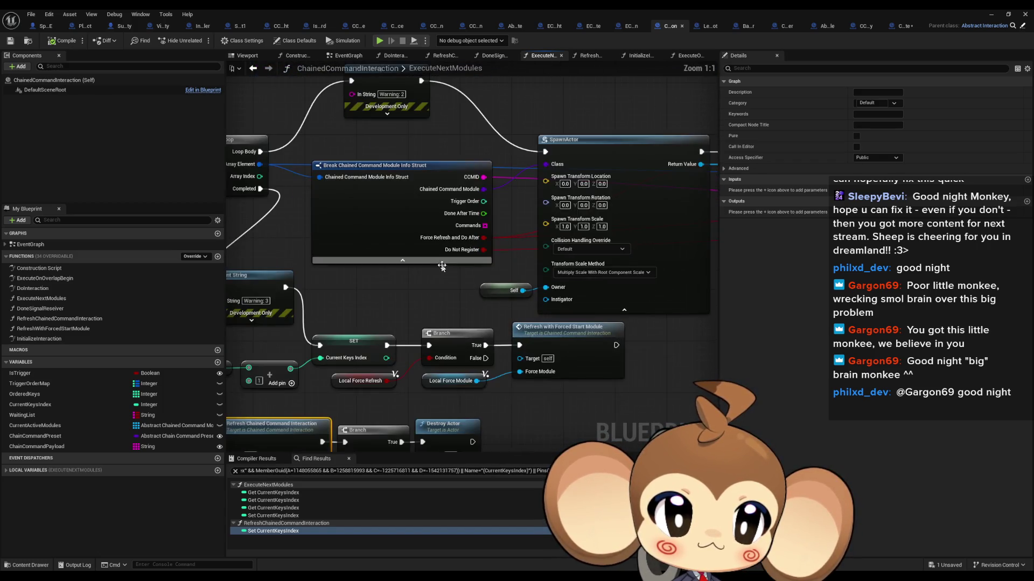
{"action": "scroll", "coordinate": [474, 283], "scroll_direction": "down", "scroll_amount": 6}
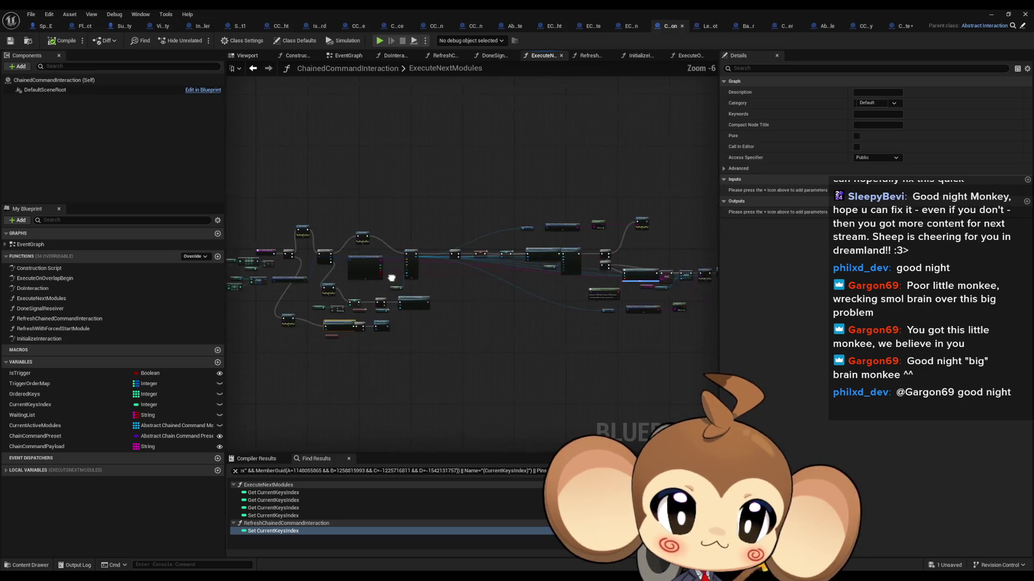
{"action": "scroll", "coordinate": [393, 278], "scroll_direction": "up", "scroll_amount": 3}
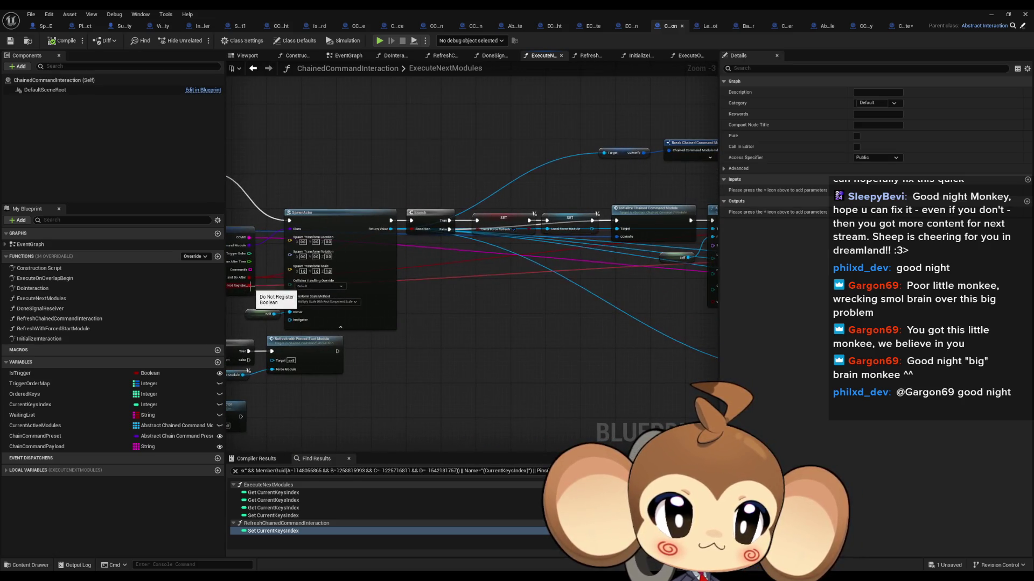
{"action": "scroll", "coordinate": [250, 287], "scroll_direction": "down", "scroll_amount": 2}
{"action": "scroll", "coordinate": [415, 281], "scroll_direction": "up", "scroll_amount": 3}
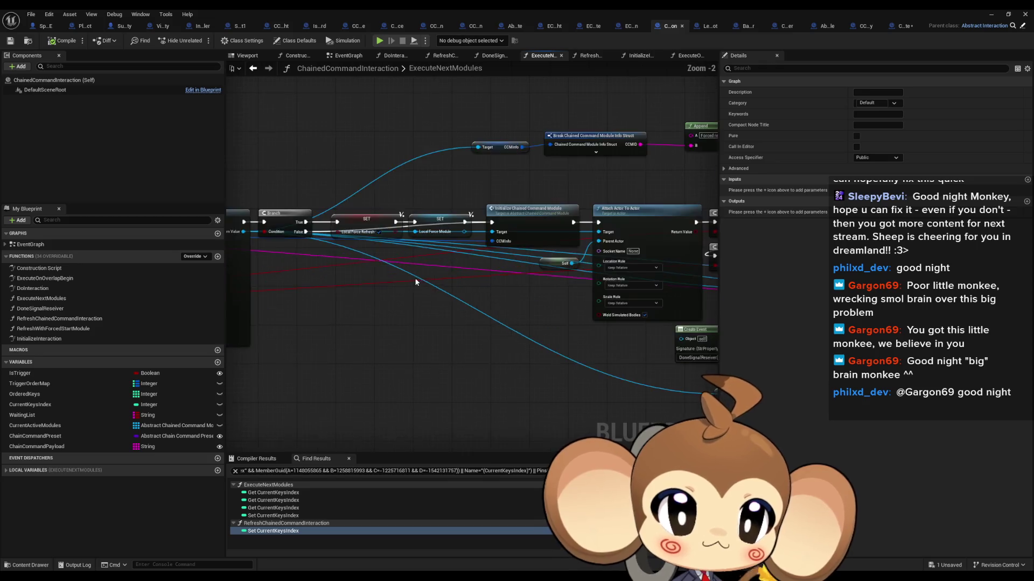
- Survey ExecuteNextModules' Attach Actor, Bind Event, ADD and Append nodes, then open DoInteraction
{"action": "left_click_drag", "start_coordinate": [415, 282], "coordinate": [224, 304]}
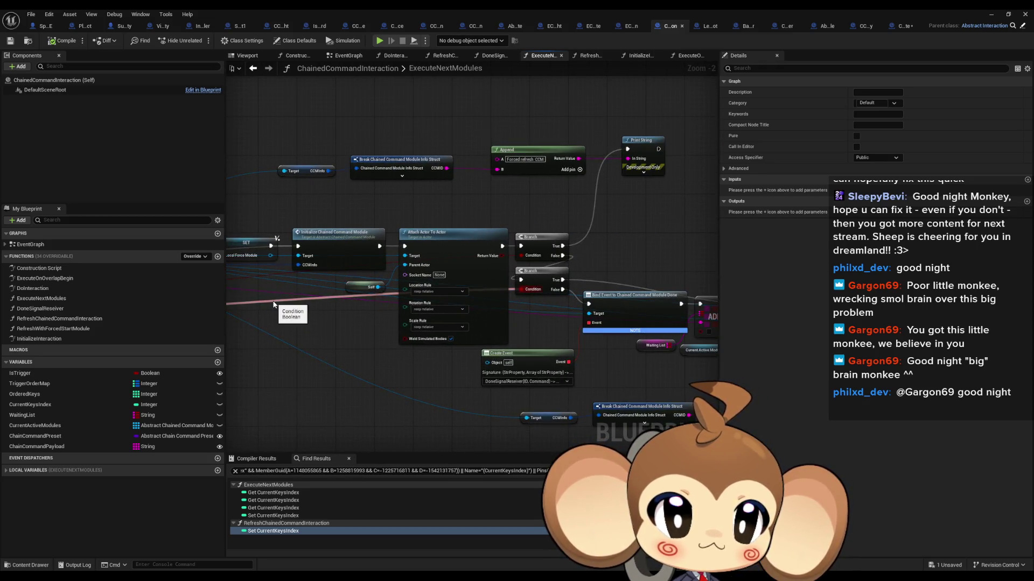
{"action": "left_click_drag", "start_coordinate": [632, 281], "coordinate": [428, 263]}
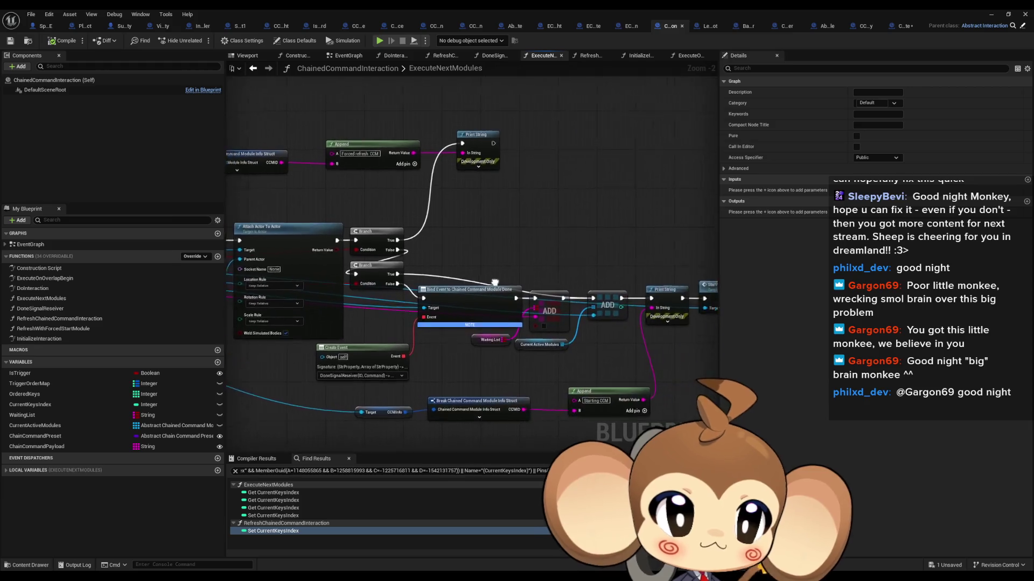
{"action": "scroll", "coordinate": [427, 262], "scroll_direction": "up", "scroll_amount": 2}
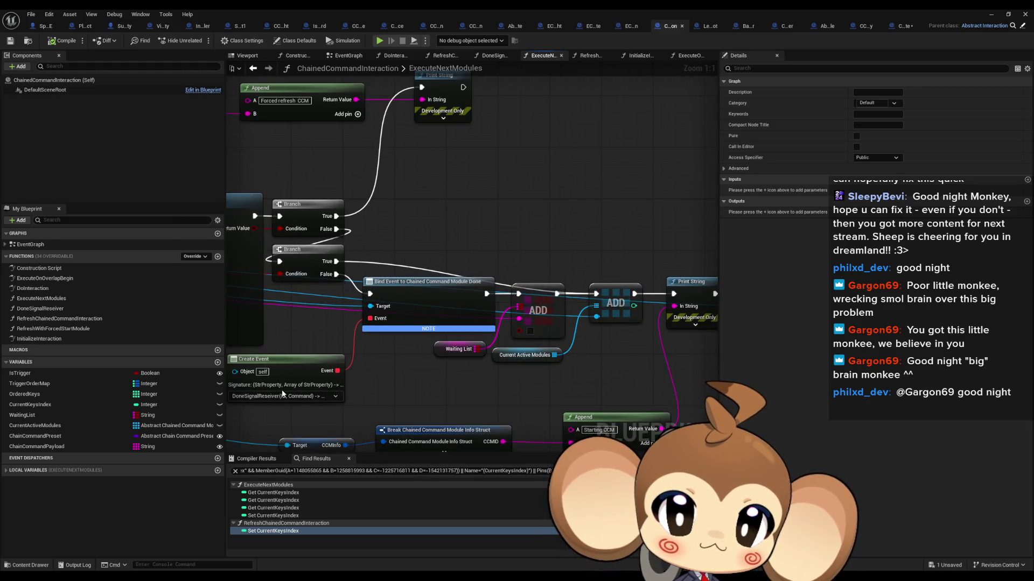
{"action": "left_click_drag", "start_coordinate": [610, 307], "coordinate": [555, 304]}
{"action": "left_click", "coordinate": [557, 301]}
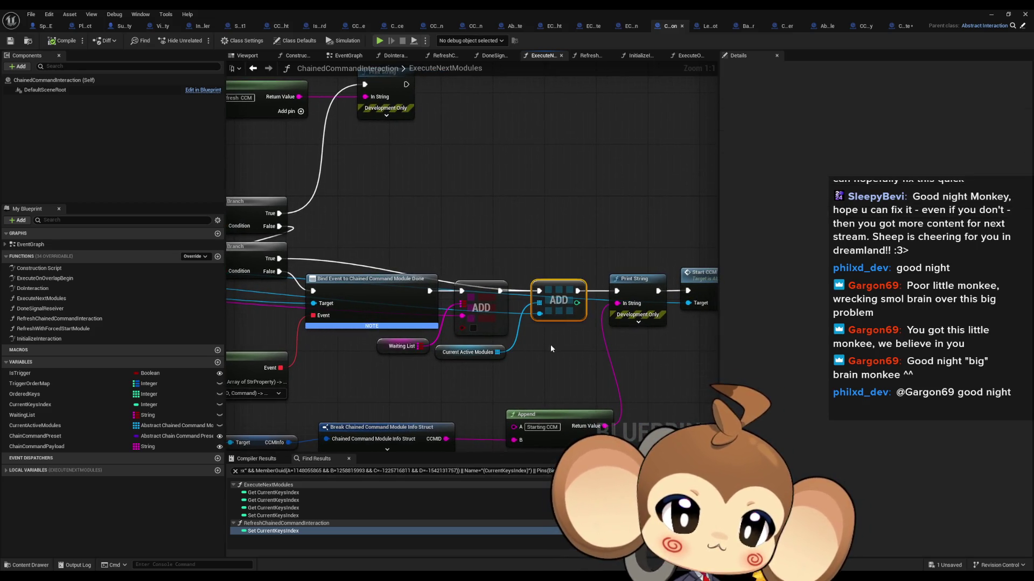
{"action": "left_click_drag", "start_coordinate": [535, 360], "coordinate": [524, 328]}
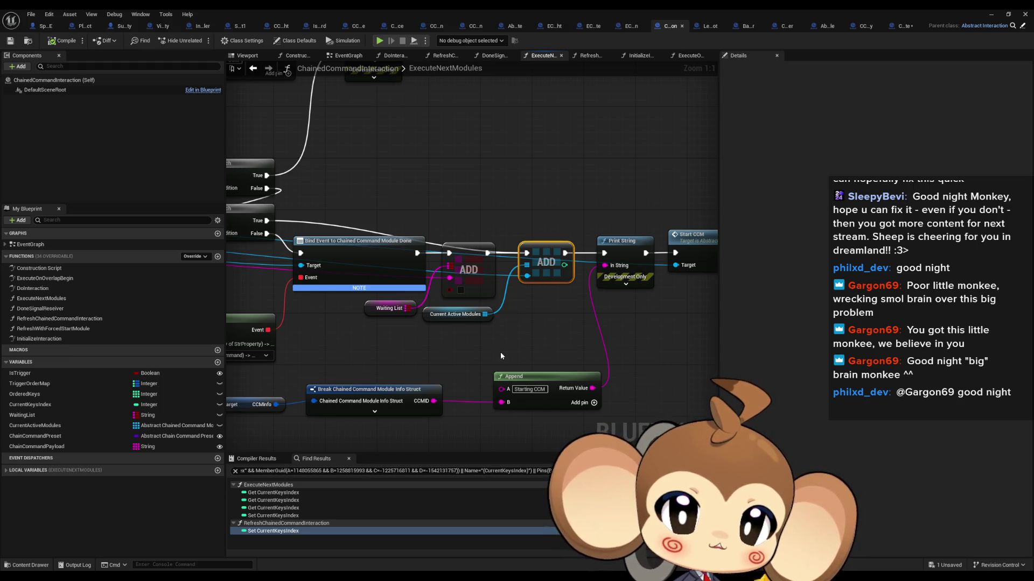
{"action": "scroll", "coordinate": [500, 355], "scroll_direction": "down", "scroll_amount": 5}
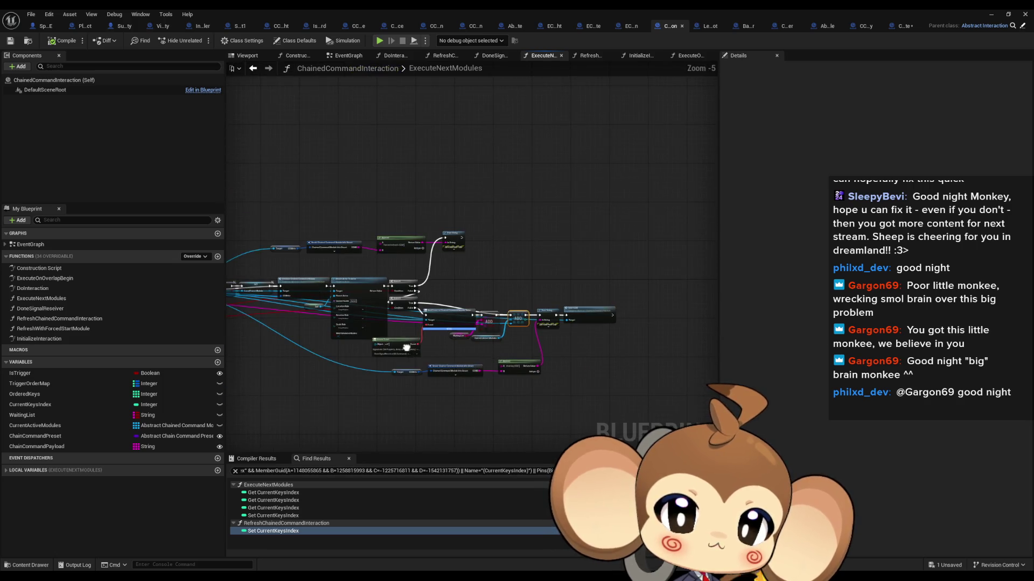
{"action": "mouse_move", "coordinate": [479, 349]}
{"action": "left_mouse_down"}
{"action": "mouse_move", "coordinate": [487, 321]}
{"action": "mouse_move", "coordinate": [722, 315]}
{"action": "mouse_move", "coordinate": [719, 306]}
{"action": "left_mouse_up"}
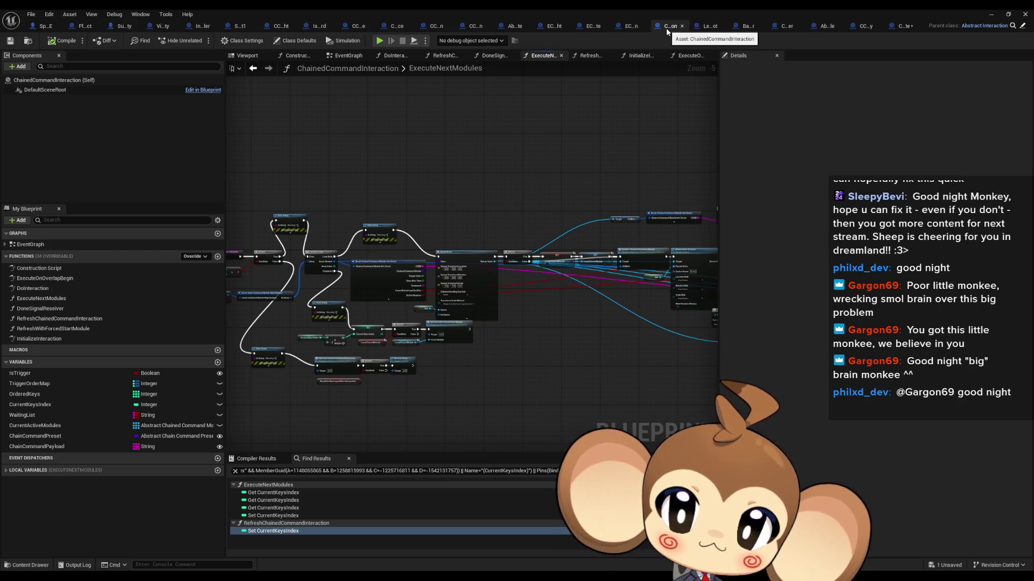
{"action": "left_click_drag", "start_coordinate": [570, 310], "coordinate": [697, 296]}
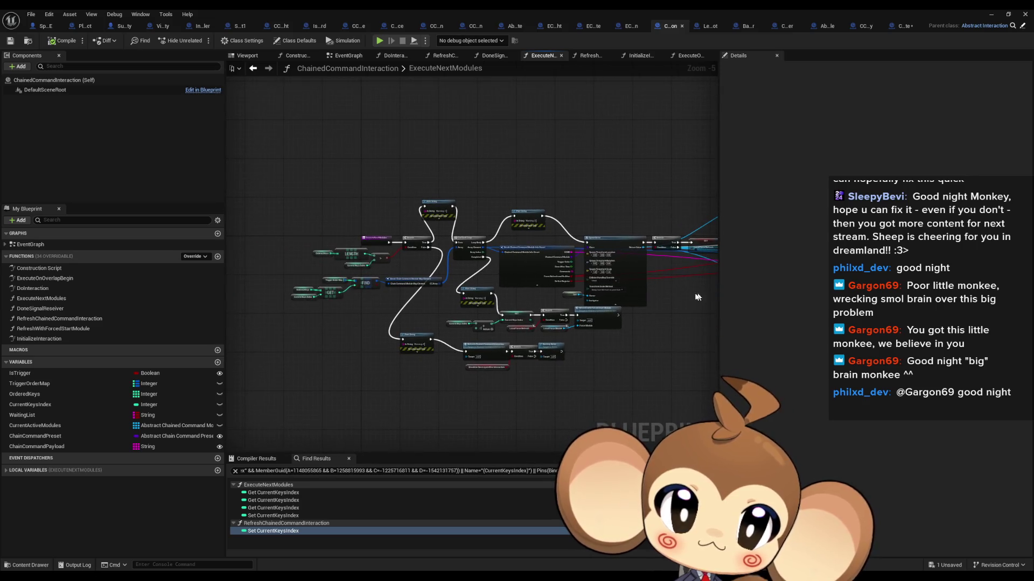
{"action": "double_click", "coordinate": [62, 288]}
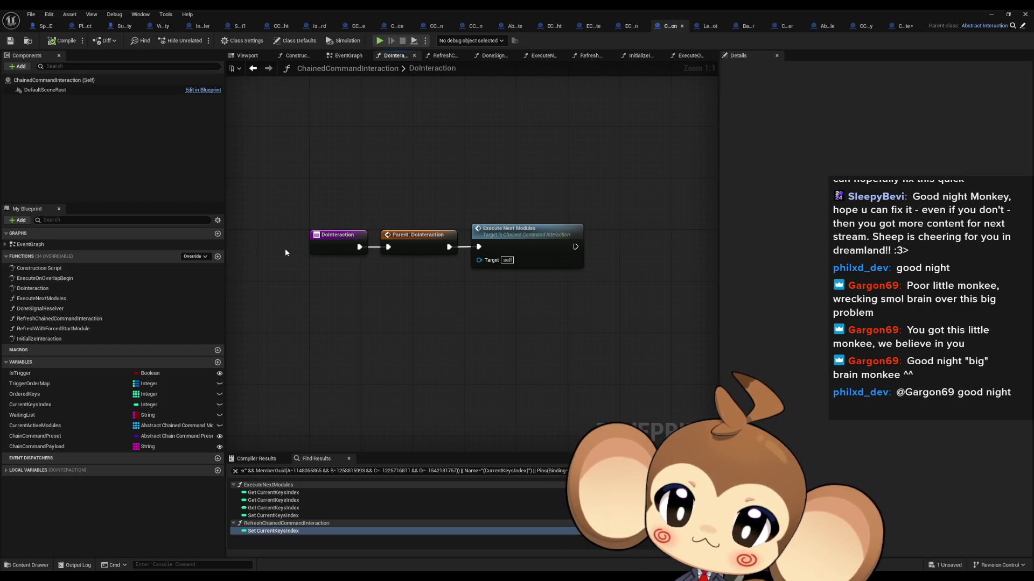
{"action": "left_click", "coordinate": [44, 291]}
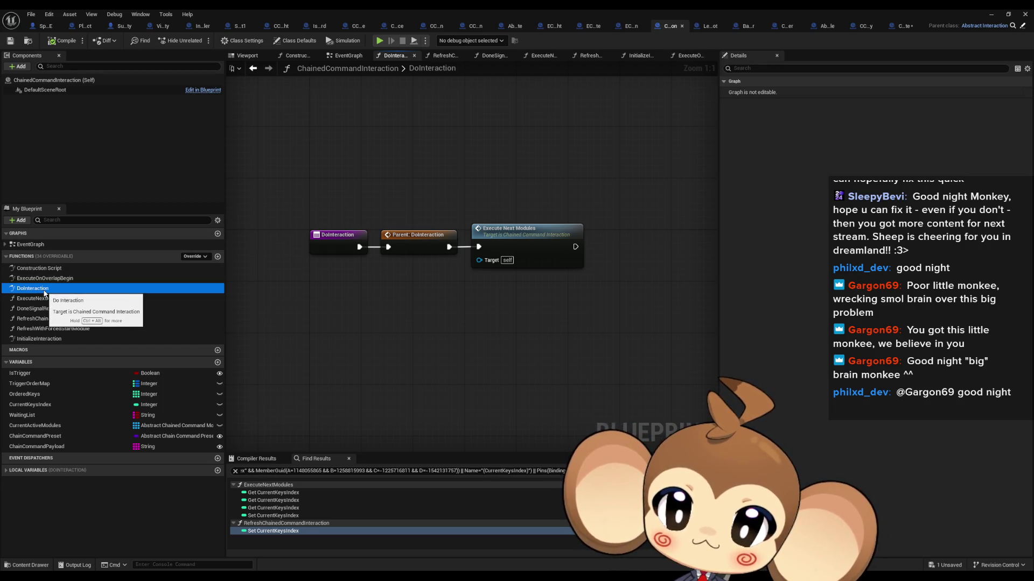
{"action": "left_click", "coordinate": [63, 291], "text": "ctrl"}
{"action": "left_click", "coordinate": [63, 289]}
{"action": "left_click", "coordinate": [53, 288], "text": "ctrl"}
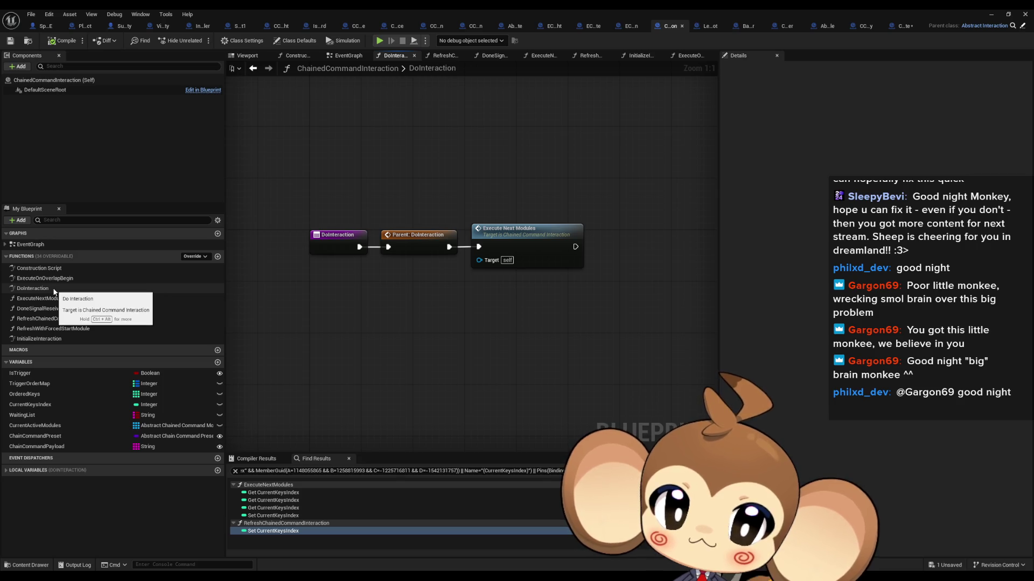
{"action": "left_click", "coordinate": [420, 240]}
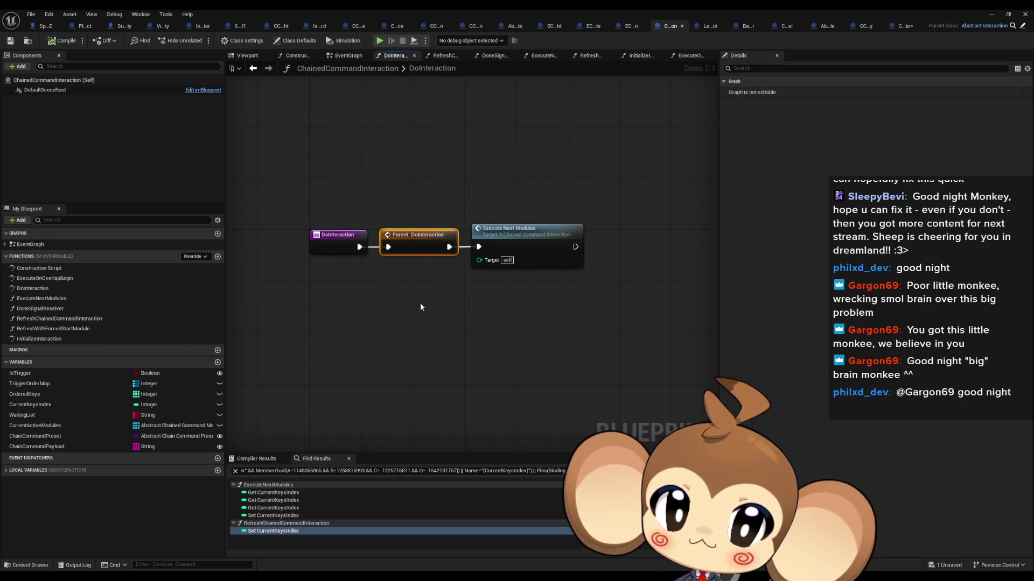
{"action": "double_click", "coordinate": [424, 238]}
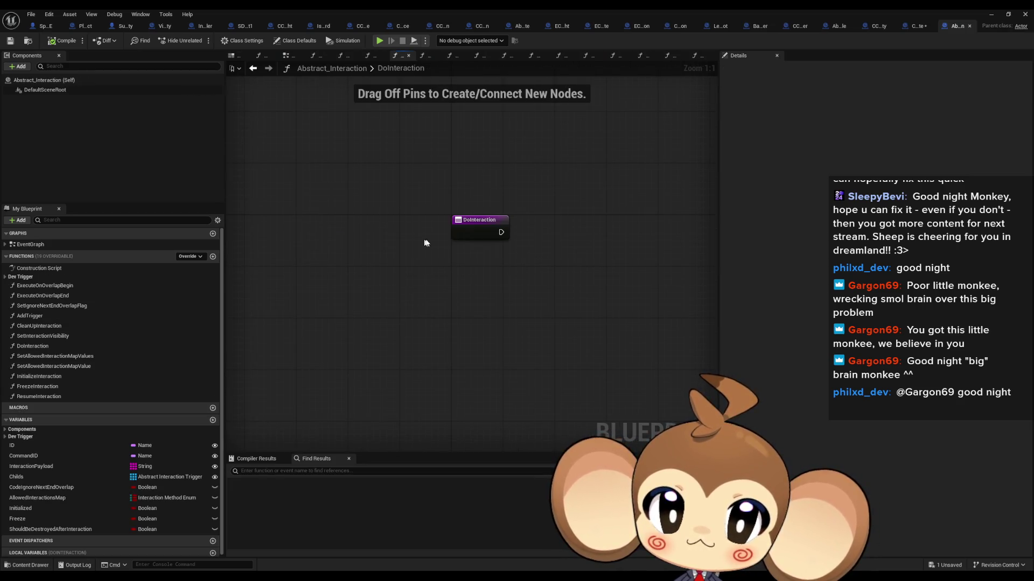
{"action": "left_click", "coordinate": [682, 29]}
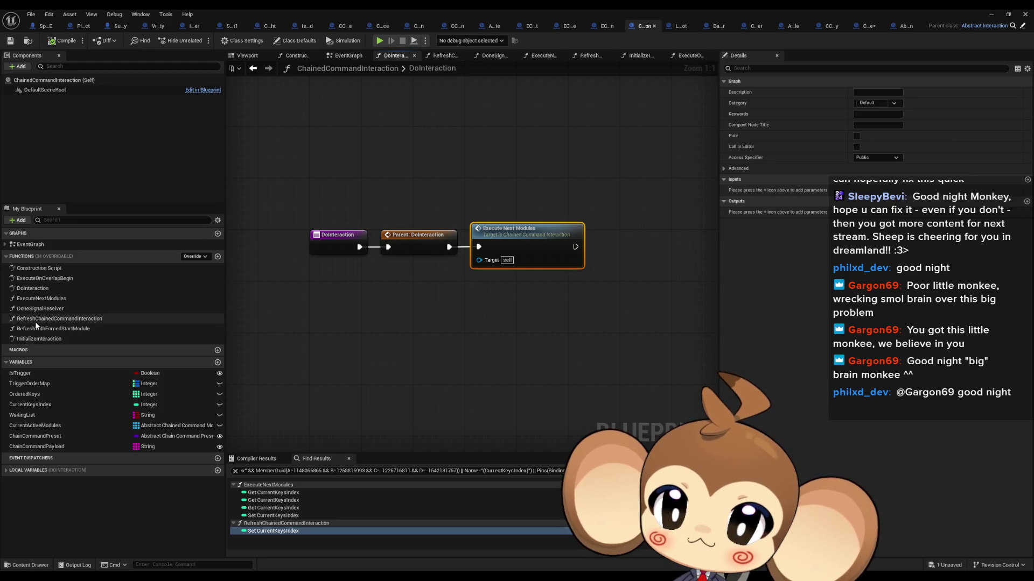
- Copy the SET and both CLEAR reset nodes from RefreshChainedCommandInteraction into DoInteraction
{"action": "double_click", "coordinate": [36, 320]}
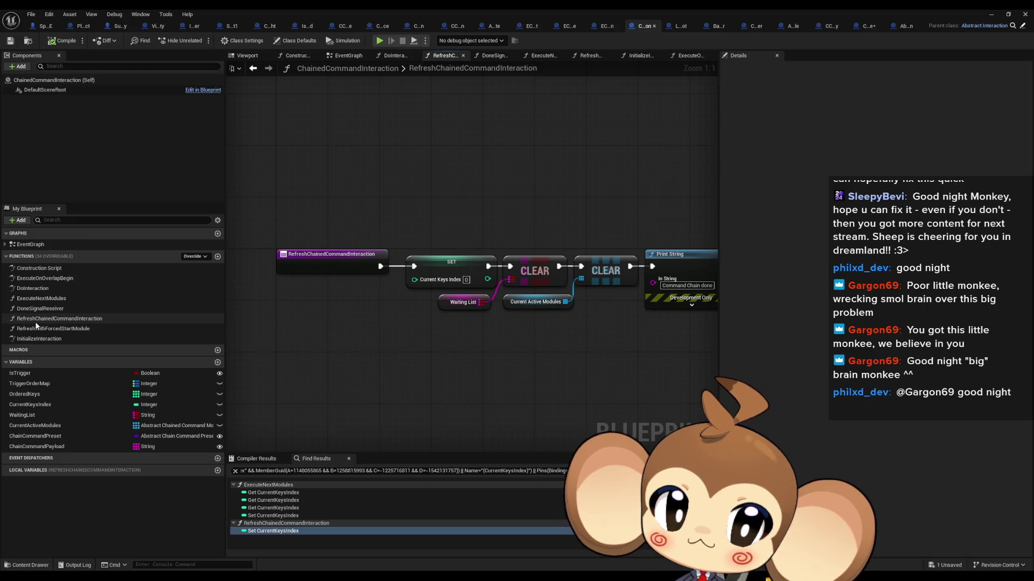
{"action": "left_click", "coordinate": [455, 304]}
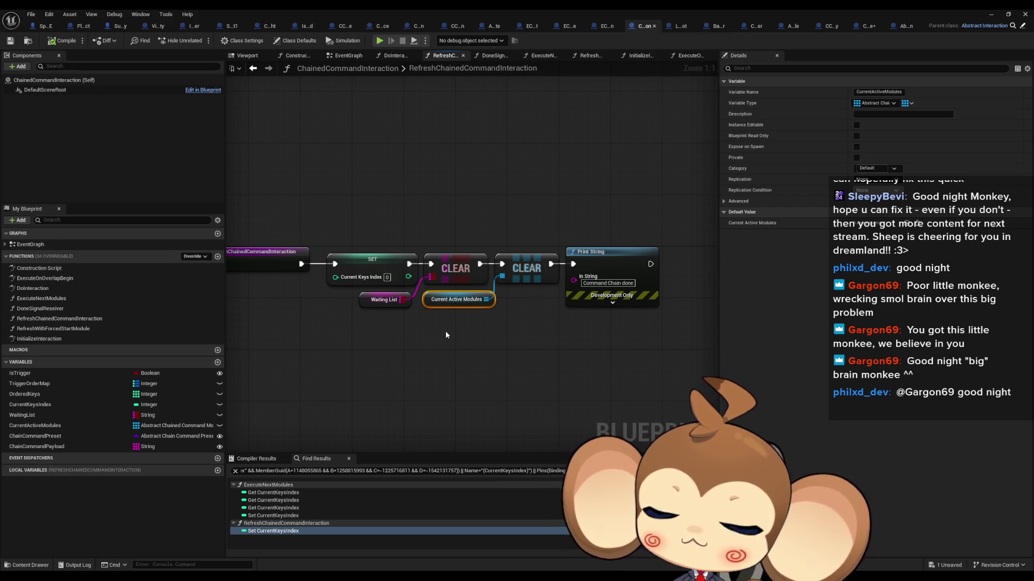
{"action": "mouse_move", "coordinate": [328, 221]}
{"action": "left_mouse_down"}
{"action": "mouse_move", "coordinate": [555, 310]}
{"action": "mouse_move", "coordinate": [519, 327]}
{"action": "left_mouse_up"}
{"action": "key", "text": "ctrl+c"}
{"action": "left_click", "coordinate": [253, 68]}
{"action": "key", "text": "ctrl+v"}
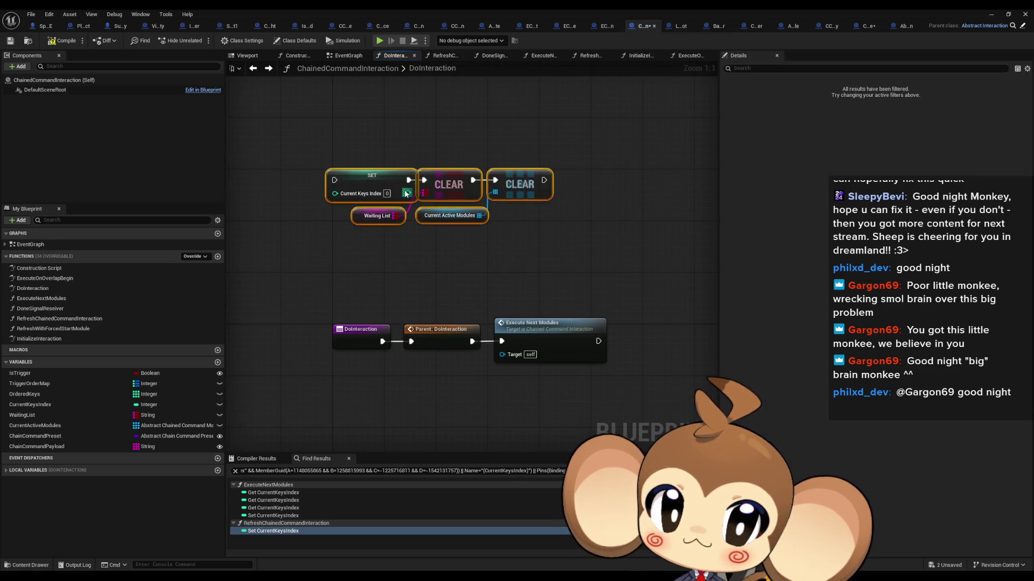
{"action": "left_click_drag", "start_coordinate": [426, 222], "coordinate": [464, 164]}
- Add a For Each Loop over a second Current Active Modules getter
{"action": "left_click", "coordinate": [464, 164]}
{"action": "key", "text": "ctrl+c"}
{"action": "key", "text": "ctrl+v"}
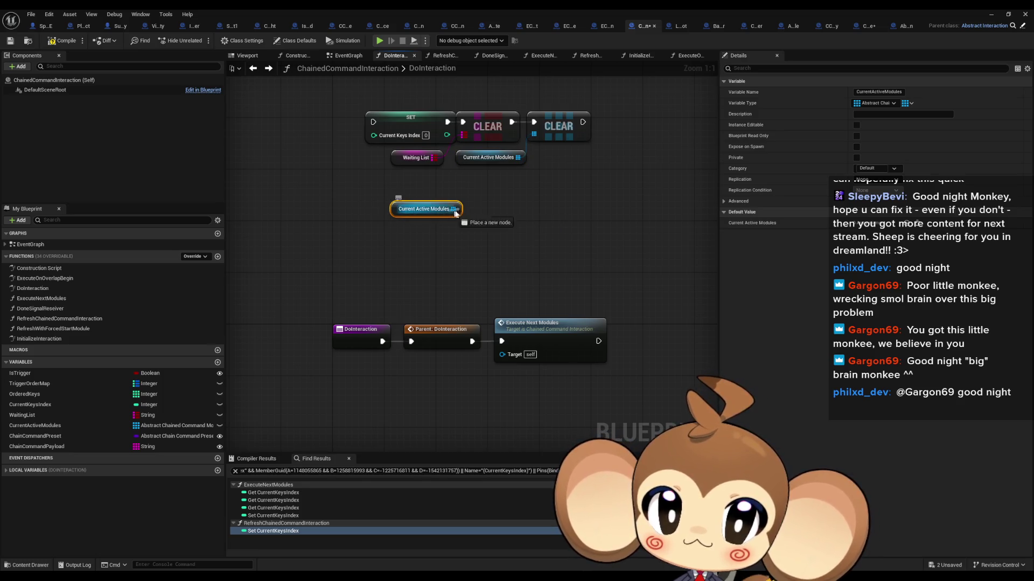
{"action": "left_click_drag", "start_coordinate": [453, 209], "coordinate": [485, 209]}
{"action": "type", "text": "forea"}
{"action": "key", "text": "Return"}
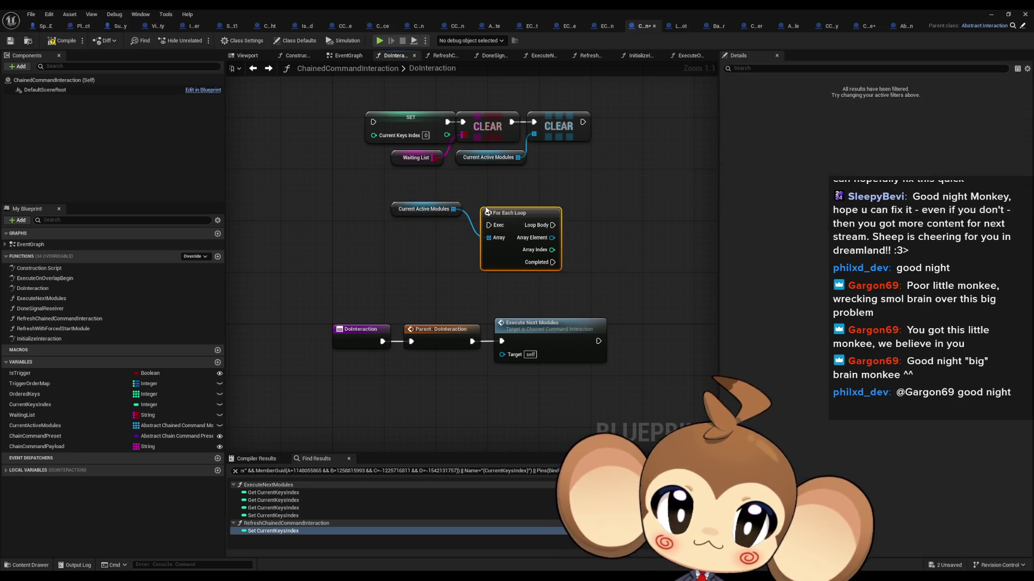
- Call Clean Up Command Chain Module on each Array Element and open its definition
{"action": "left_click_drag", "start_coordinate": [552, 237], "coordinate": [604, 233]}
{"action": "type", "text": "clrea"}
{"action": "key", "text": "BackSpace"}
{"action": "key", "text": "BackSpace"}
{"action": "key", "text": "BackSpace"}
{"action": "type", "text": "ean"}
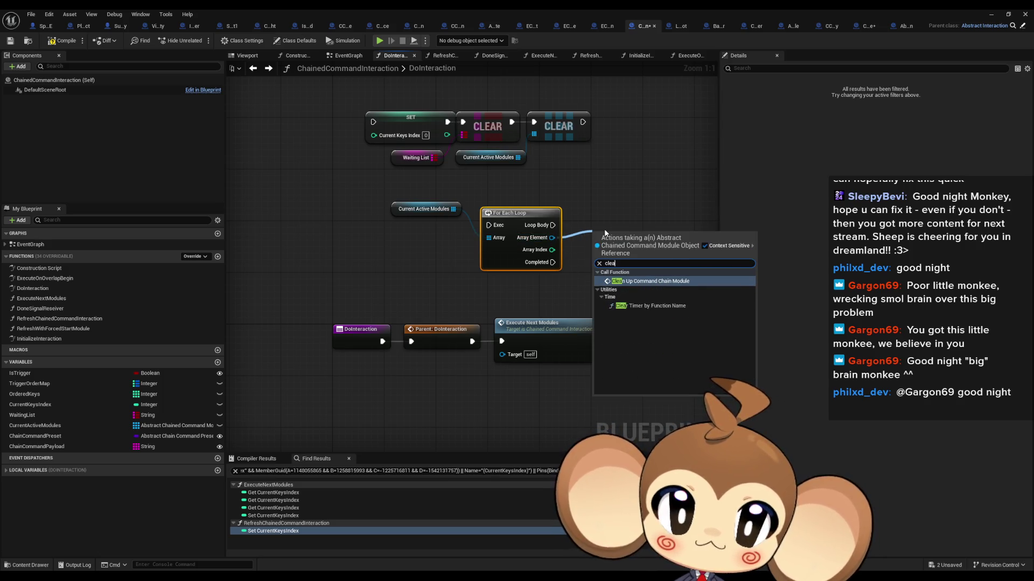
{"action": "key", "text": "Return"}
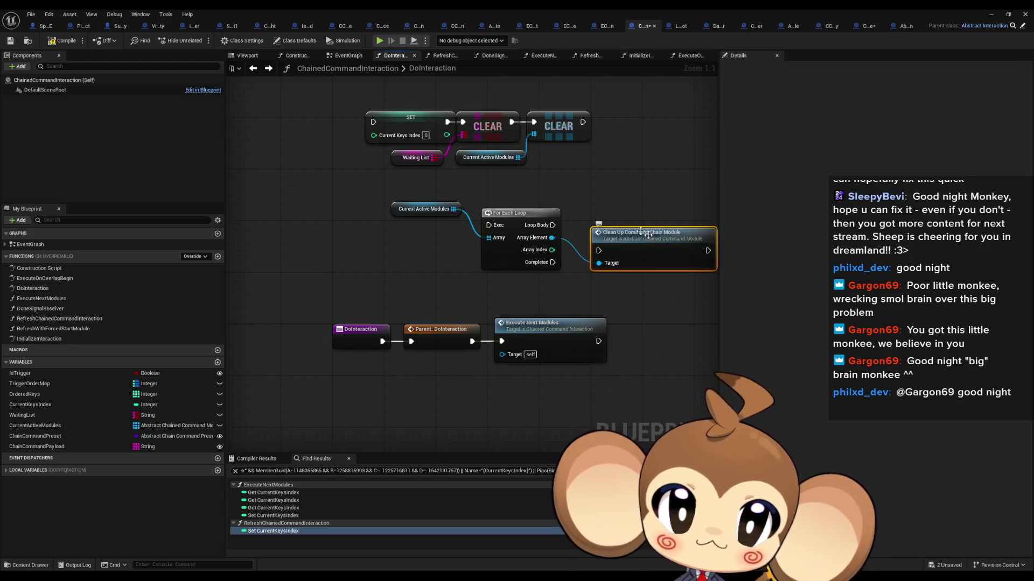
{"action": "double_click", "coordinate": [640, 238]}
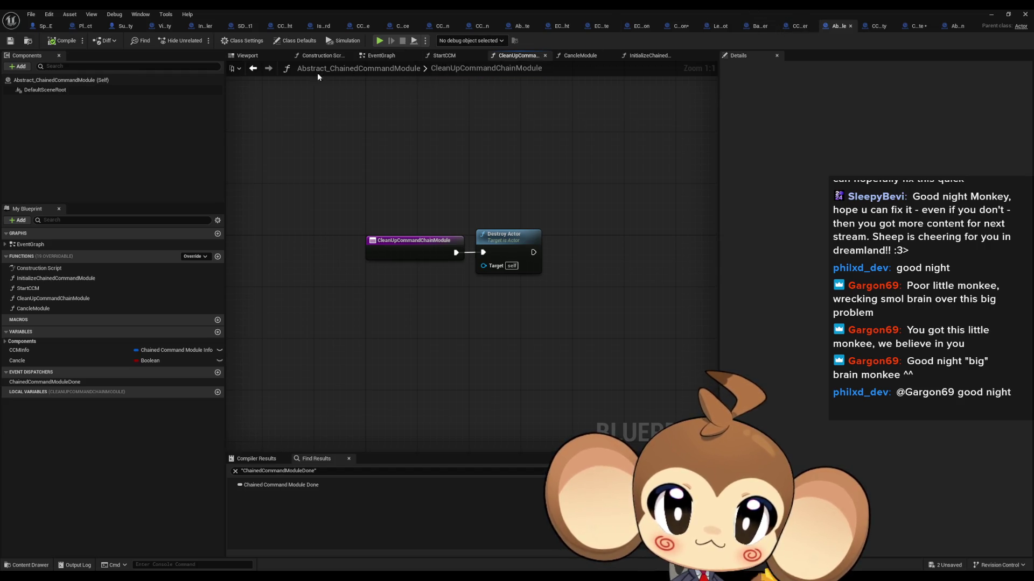
{"action": "left_click", "coordinate": [694, 28]}
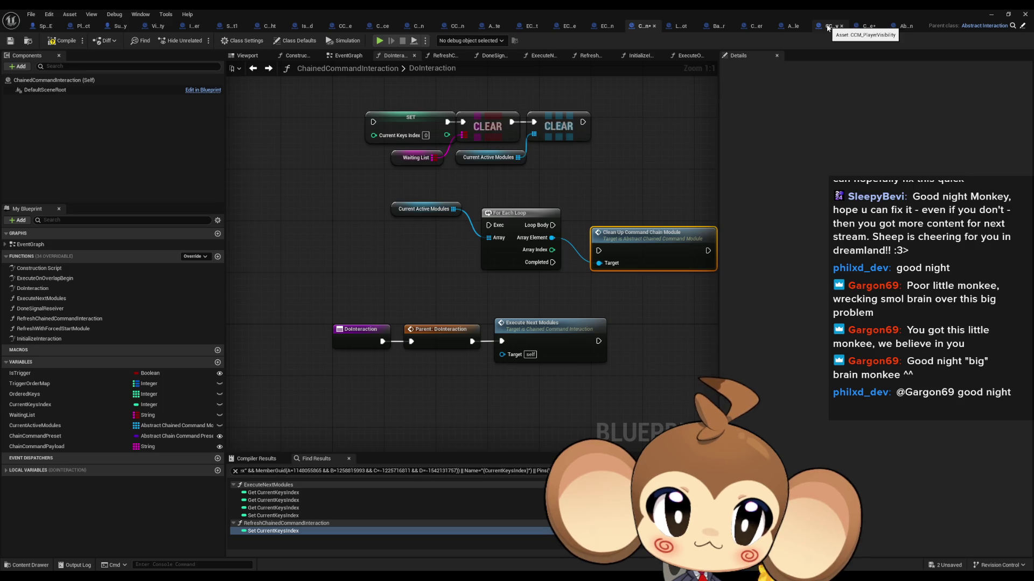
{"action": "left_click", "coordinate": [827, 27]}
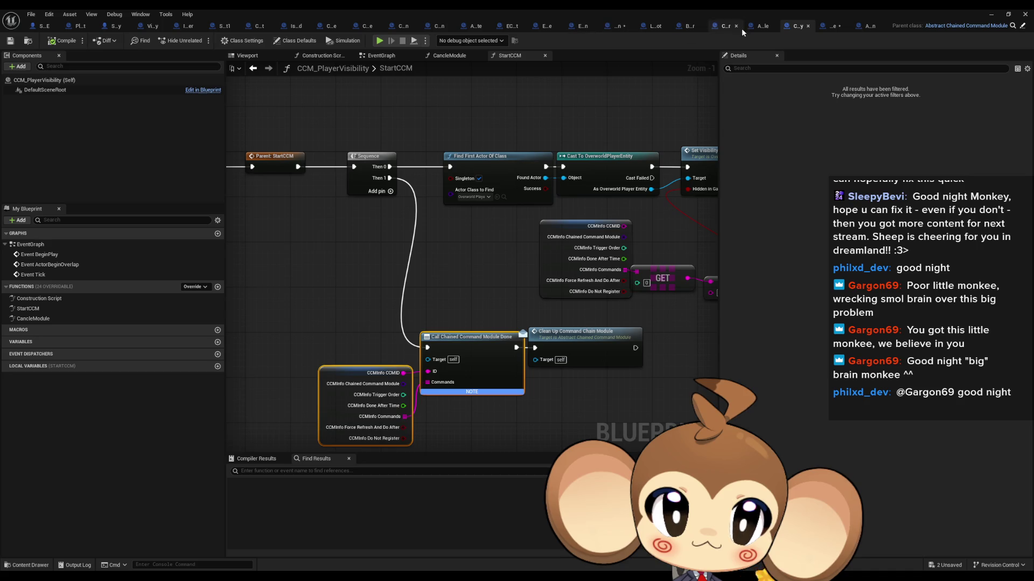
{"action": "left_click", "coordinate": [760, 25]}
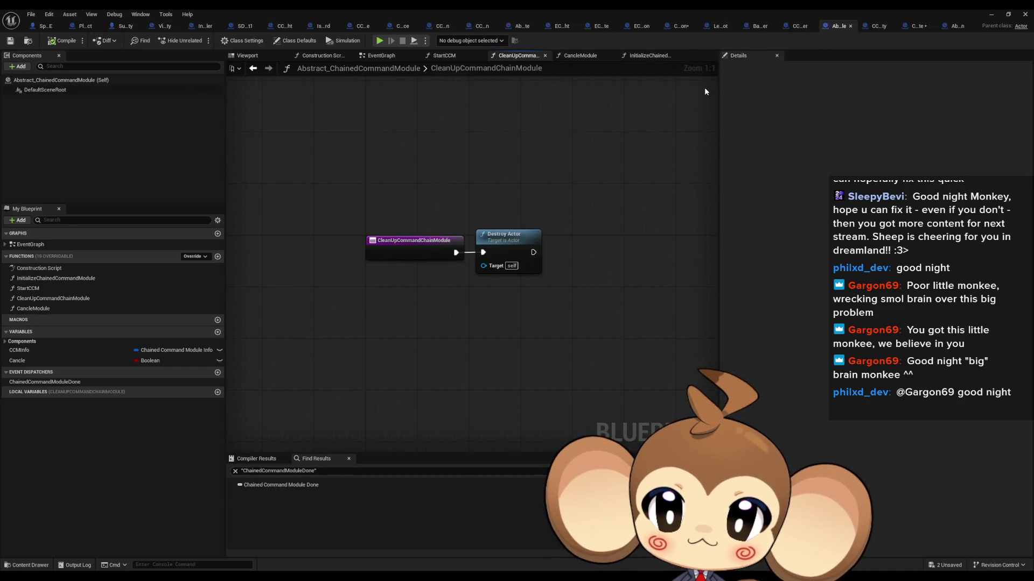
{"action": "left_click", "coordinate": [676, 31]}
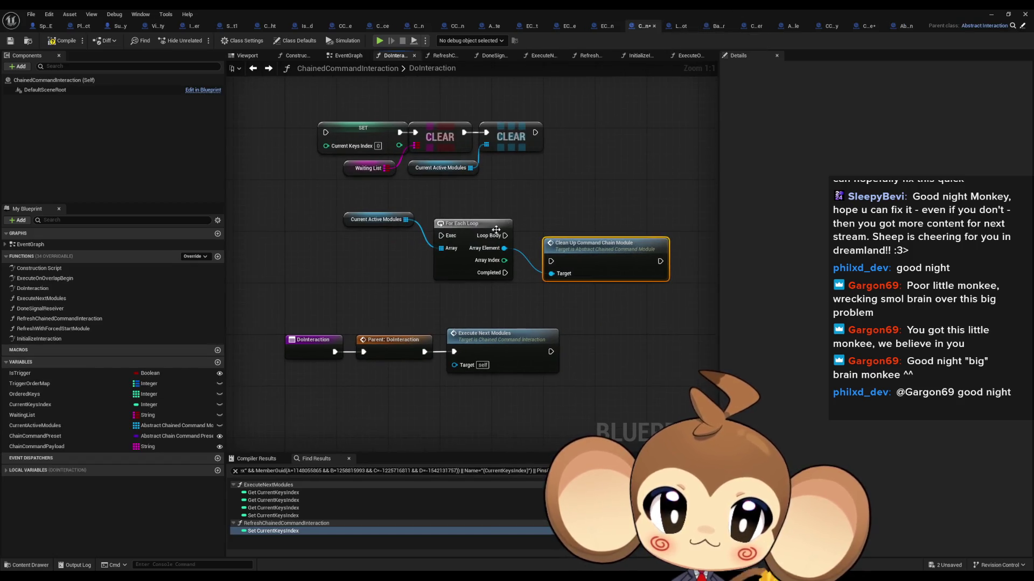
- Wire Loop Body to Clean Up, Completed to the SET reset, and the second CLEAR to Execute Next Modules
{"action": "mouse_move", "coordinate": [505, 235]}
{"action": "left_mouse_down"}
{"action": "mouse_move", "coordinate": [551, 261]}
{"action": "mouse_move", "coordinate": [579, 232]}
{"action": "mouse_move", "coordinate": [565, 231]}
{"action": "left_mouse_up"}
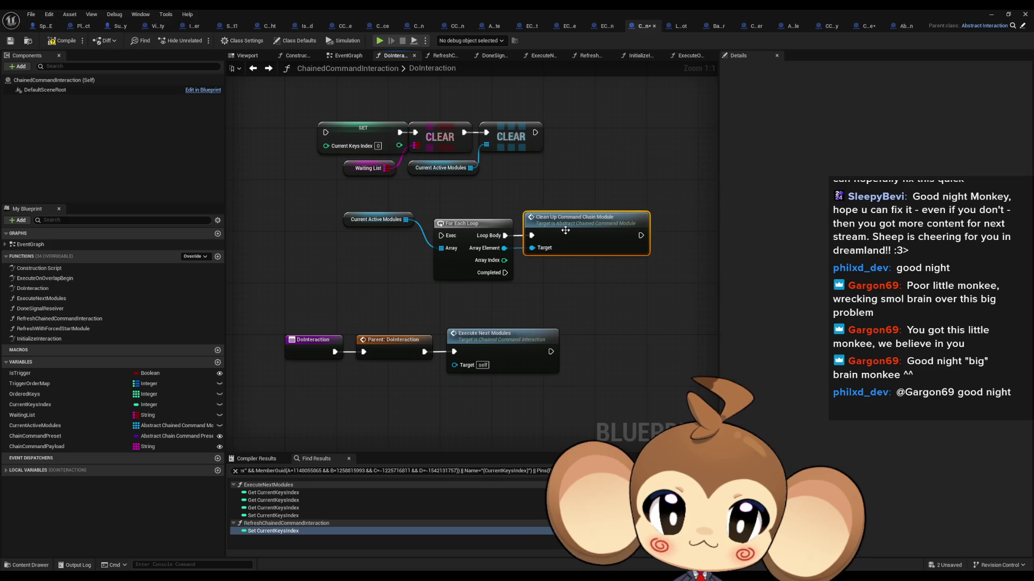
{"action": "left_click_drag", "start_coordinate": [326, 132], "coordinate": [506, 276]}
{"action": "mouse_move", "coordinate": [425, 352]}
{"action": "left_mouse_down"}
{"action": "mouse_move", "coordinate": [407, 306]}
{"action": "mouse_move", "coordinate": [441, 235]}
{"action": "left_mouse_up"}
{"action": "left_click_drag", "start_coordinate": [534, 135], "coordinate": [454, 351]}
{"action": "left_click", "coordinate": [622, 274]}
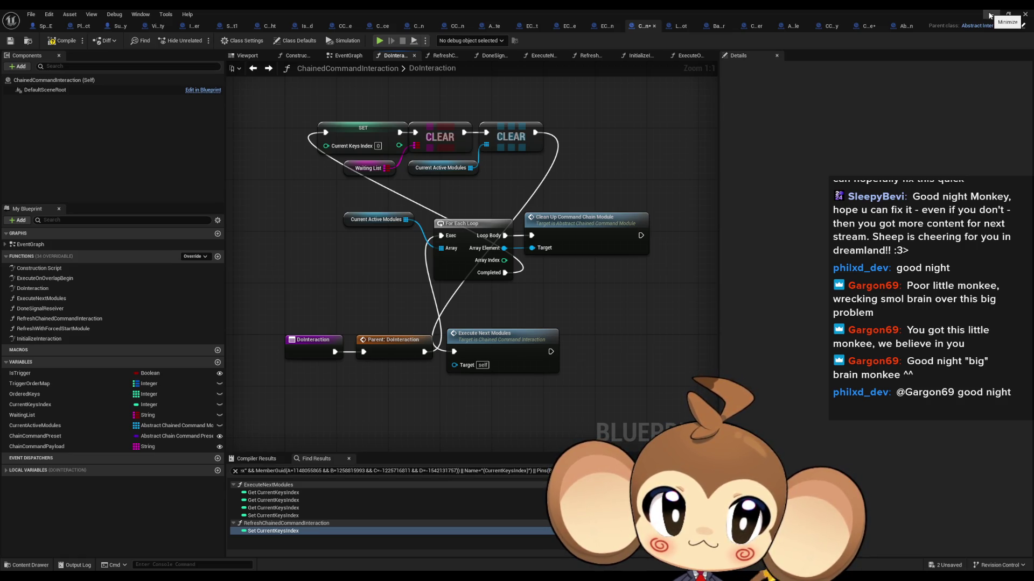
- Minimize the Blueprint editor and clear the Output Log
{"action": "left_click", "coordinate": [990, 17]}
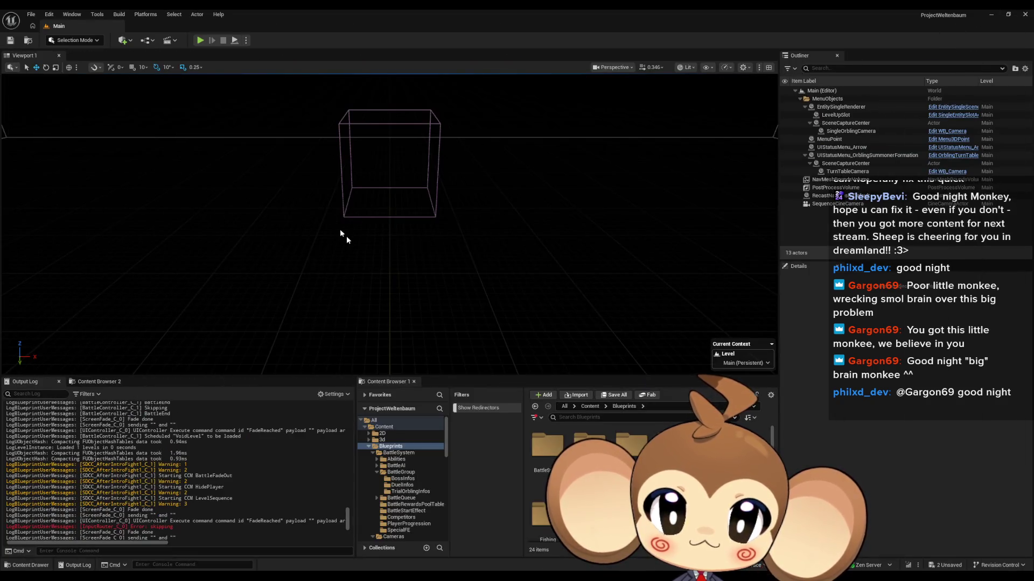
{"action": "right_click", "coordinate": [144, 431]}
{"action": "left_click", "coordinate": [167, 466]}
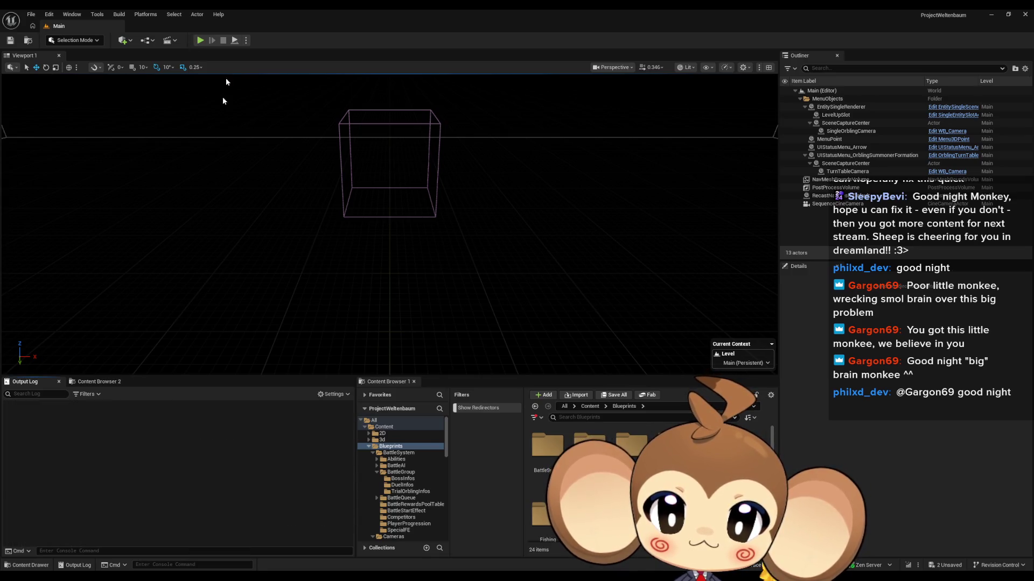
- Play-test the level with Alt+P, stop it, and return to the Blueprint editor
{"action": "key", "text": "alt+p"}
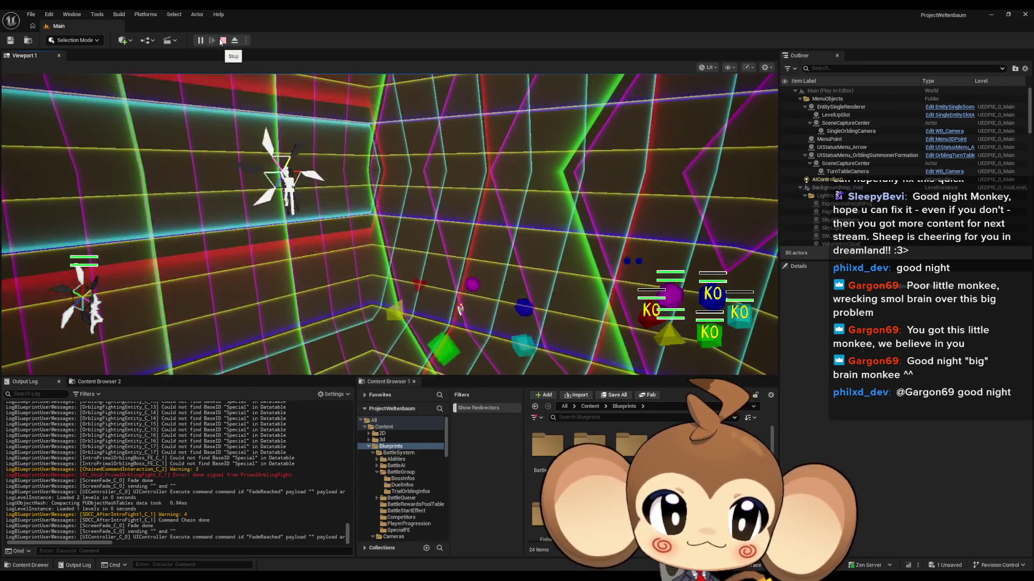
{"action": "left_click", "coordinate": [221, 41]}
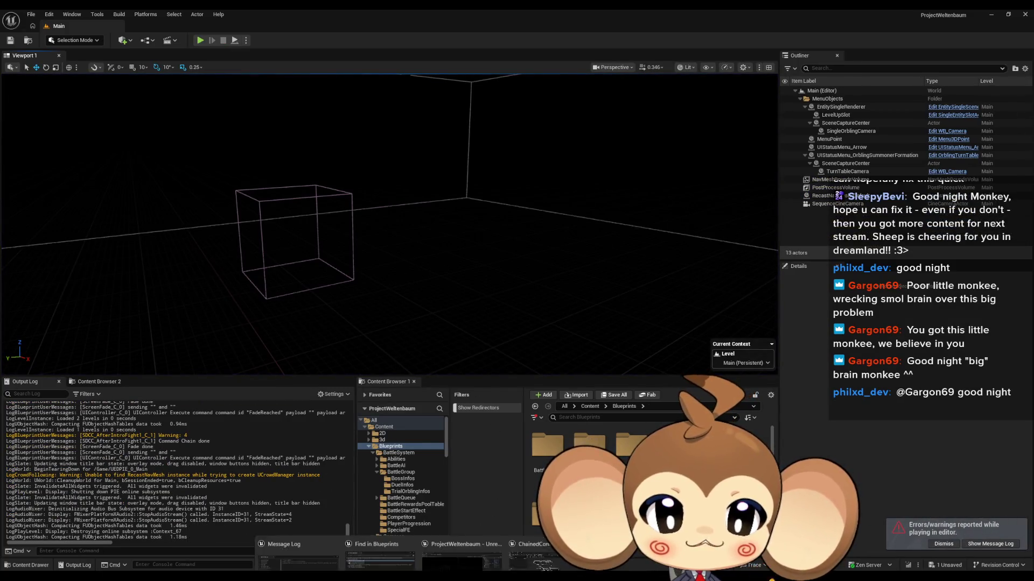
{"action": "key", "text": "alt+Tab"}
- Rearrange DoInteraction's nodes into a single chain with the Current Active Modules getter below the parent call
{"action": "key", "text": "ctrl+z"}
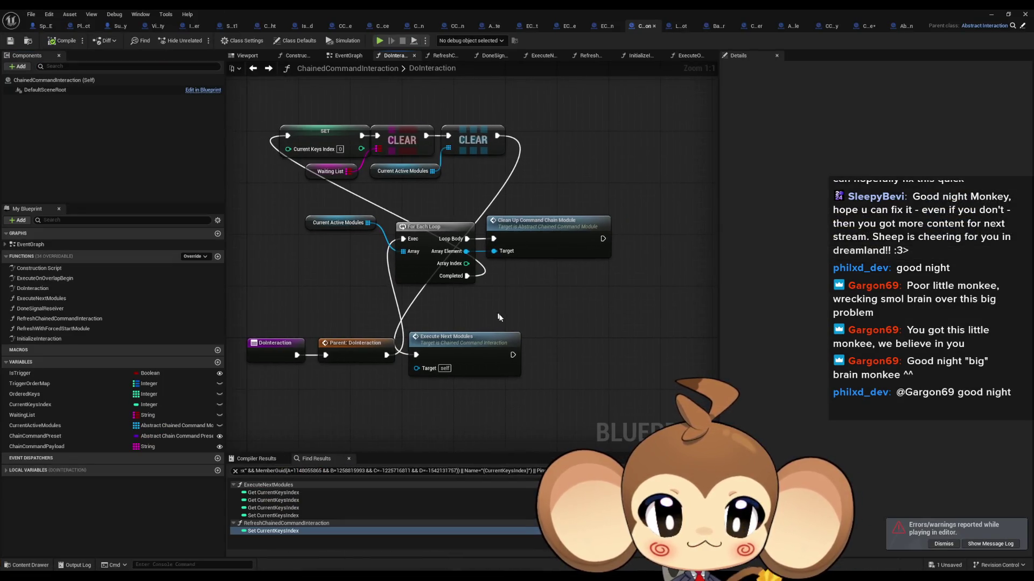
{"action": "key", "text": "ctrl+z"}
{"action": "left_click_drag", "start_coordinate": [606, 144], "coordinate": [562, 125]}
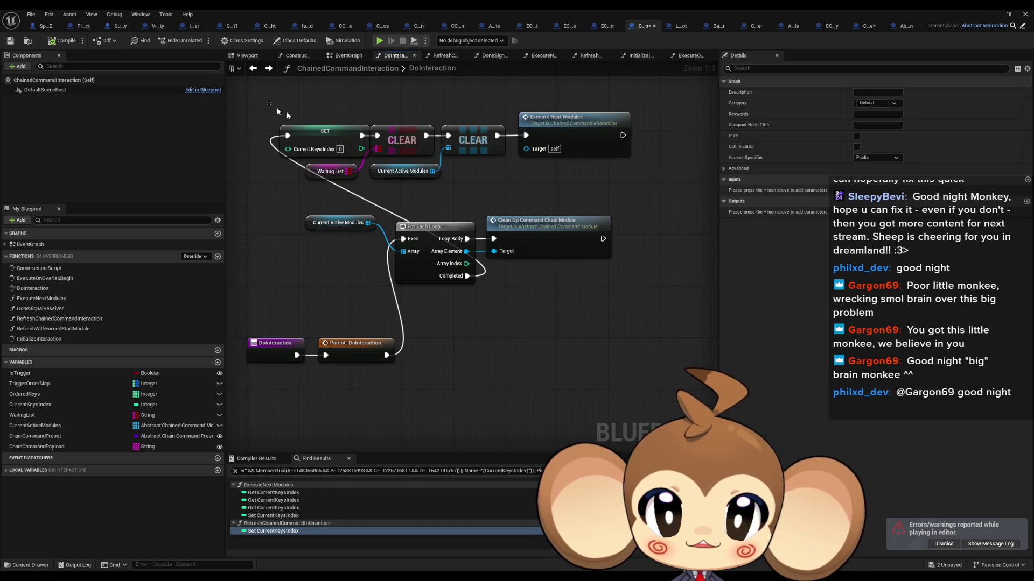
{"action": "left_click_drag", "start_coordinate": [275, 107], "coordinate": [654, 180]}
{"action": "mouse_move", "coordinate": [395, 141]}
{"action": "left_mouse_down"}
{"action": "mouse_move", "coordinate": [671, 339]}
{"action": "mouse_move", "coordinate": [670, 307]}
{"action": "mouse_move", "coordinate": [508, 289]}
{"action": "left_mouse_up"}
{"action": "key", "text": "ctrl+a"}
{"action": "mouse_move", "coordinate": [275, 218]}
{"action": "left_mouse_down"}
{"action": "mouse_move", "coordinate": [525, 237]}
{"action": "mouse_move", "coordinate": [553, 260]}
{"action": "mouse_move", "coordinate": [553, 350]}
{"action": "left_mouse_up"}
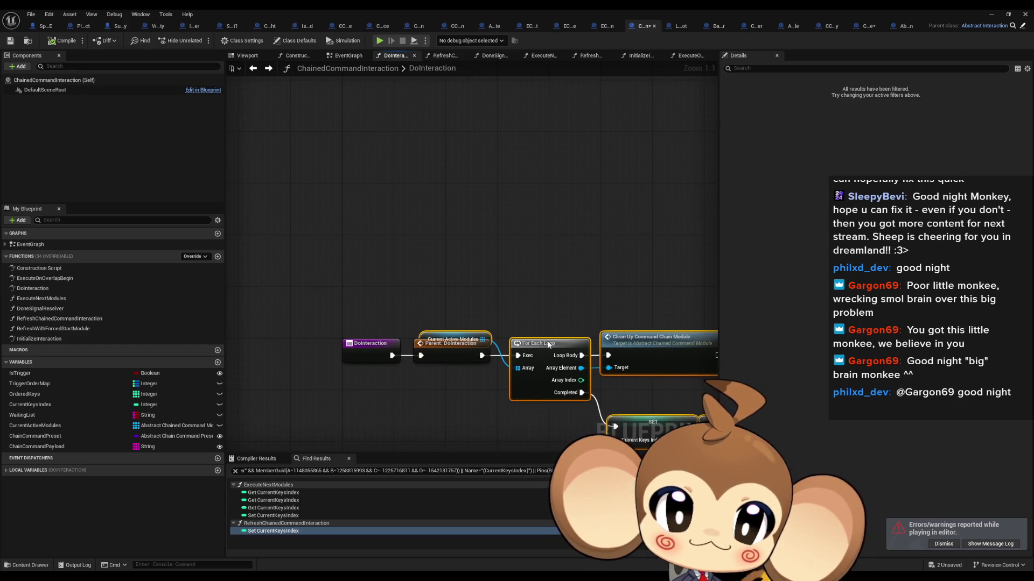
{"action": "left_click", "coordinate": [479, 318]}
{"action": "left_click_drag", "start_coordinate": [475, 332], "coordinate": [475, 377]}
{"action": "left_click_drag", "start_coordinate": [548, 373], "coordinate": [375, 219]}
{"action": "left_click", "coordinate": [431, 354]}
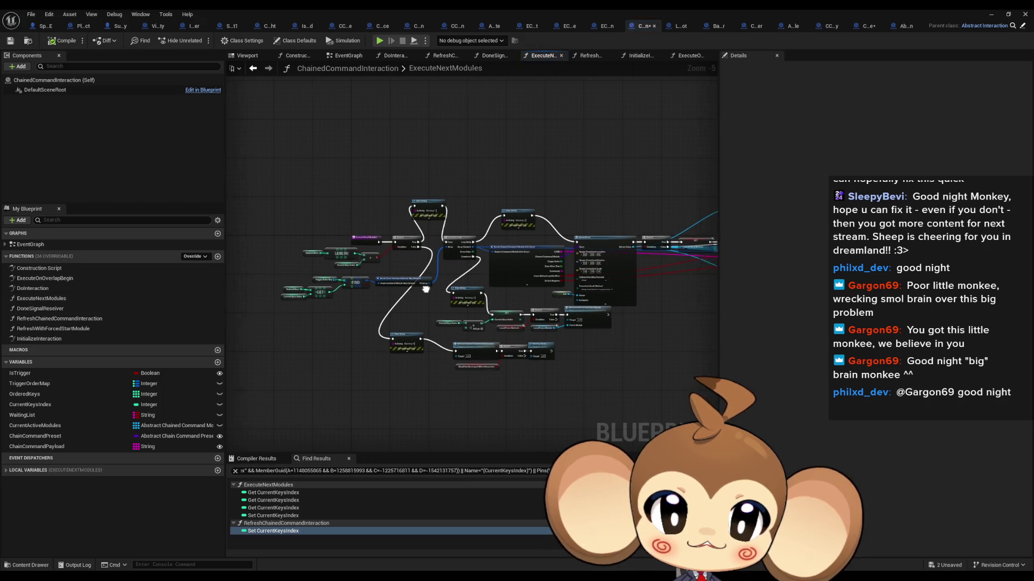
{"action": "scroll", "coordinate": [411, 253], "scroll_direction": "up", "scroll_amount": 4}
- In ExecuteNextModules, wire Loop Body straight to Spawn and delete the Warning 1–4 Print String nodes
{"action": "left_click_drag", "start_coordinate": [390, 279], "coordinate": [703, 280]}
{"action": "left_click_drag", "start_coordinate": [316, 156], "coordinate": [530, 231]}
{"action": "key", "text": "Delete"}
{"action": "mouse_move", "coordinate": [448, 262]}
{"action": "left_mouse_down"}
{"action": "mouse_move", "coordinate": [510, 421]}
{"action": "mouse_move", "coordinate": [398, 242]}
{"action": "mouse_move", "coordinate": [376, 136]}
{"action": "left_mouse_up"}
{"action": "left_click", "coordinate": [431, 336]}
{"action": "key", "text": "Delete"}
{"action": "left_click", "coordinate": [350, 344]}
{"action": "key", "text": "Delete"}
{"action": "scroll", "coordinate": [360, 286], "scroll_direction": "down", "scroll_amount": 1}
{"action": "scroll", "coordinate": [360, 286], "scroll_direction": "down", "scroll_amount": 4}
{"action": "left_click_drag", "start_coordinate": [408, 275], "coordinate": [506, 286]}
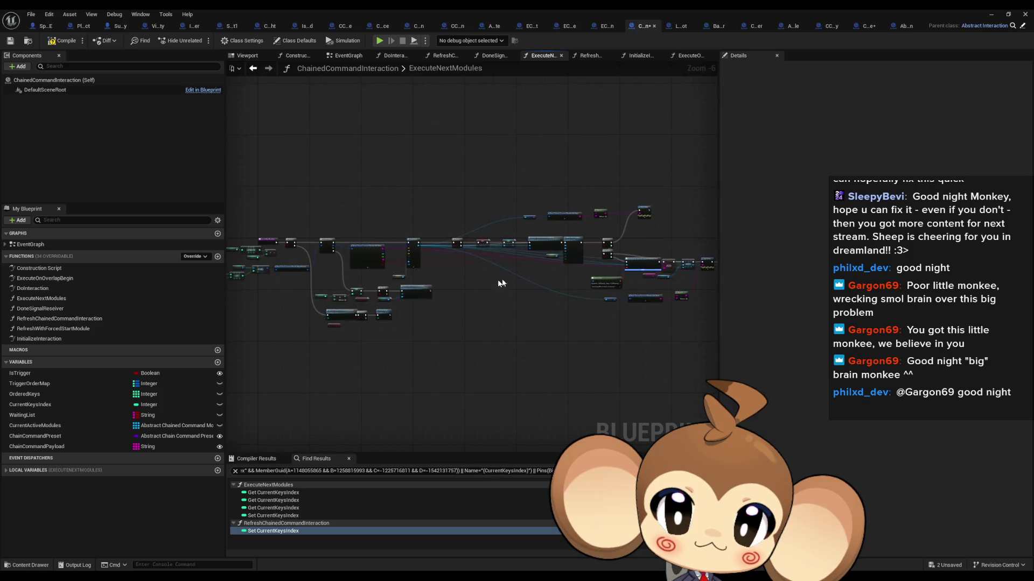
{"action": "double_click", "coordinate": [63, 288]}
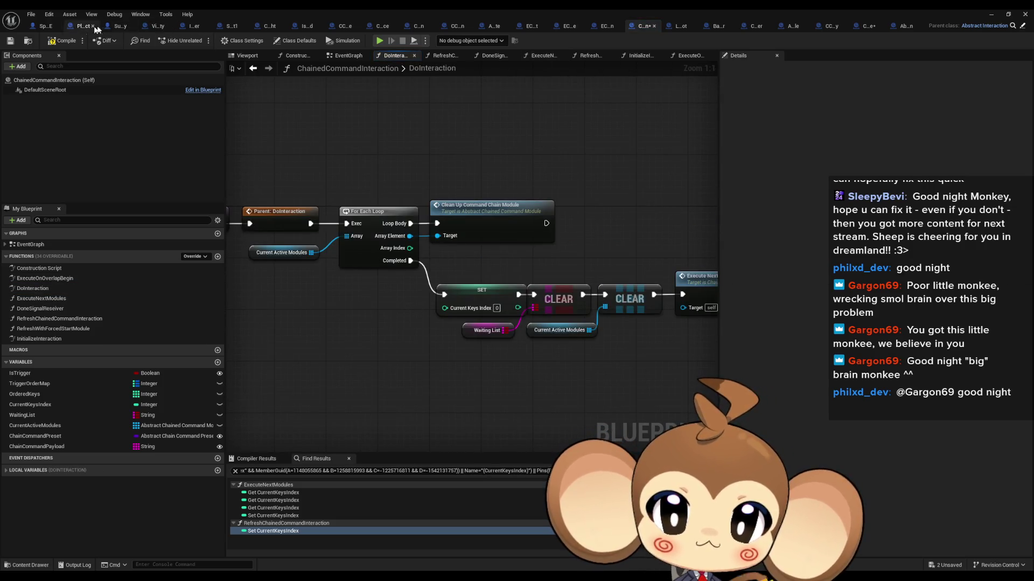
- Delete the Break and Call Chained Command Module Done nodes from CCM_AddEnvironmentalState's StartCCM
{"action": "left_click", "coordinate": [266, 25]}
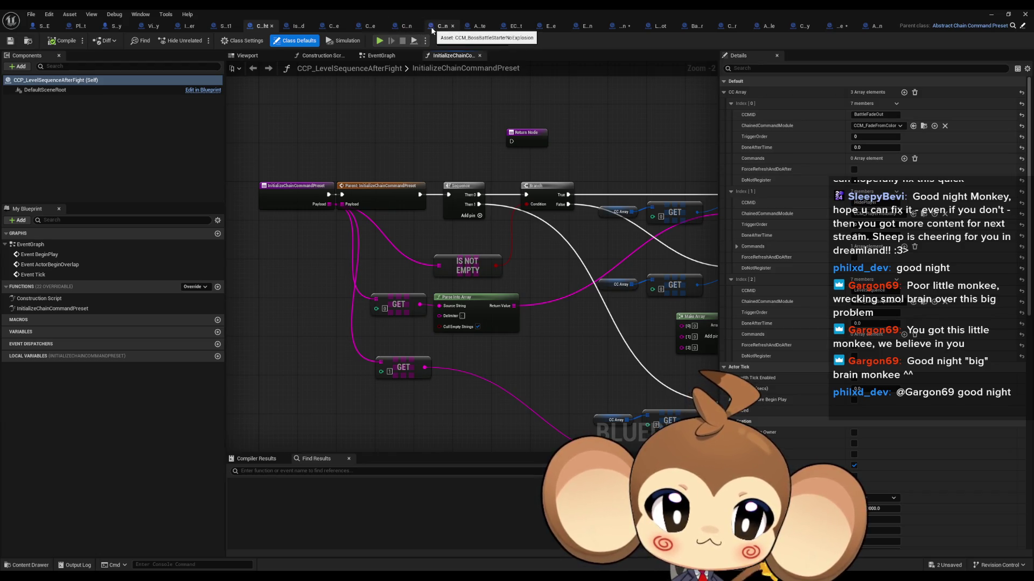
{"action": "left_click", "coordinate": [840, 25]}
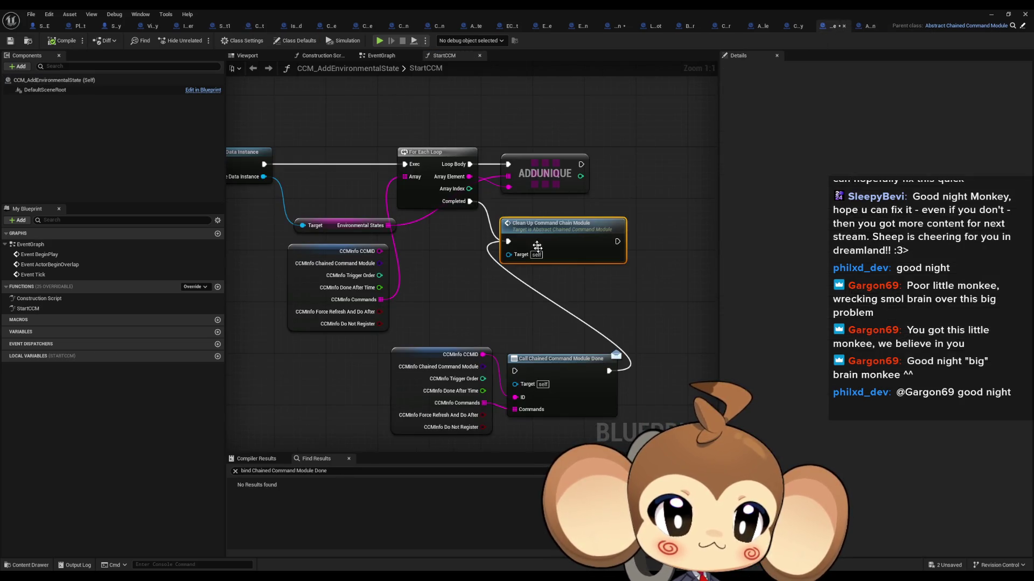
{"action": "left_click", "coordinate": [516, 349]}
{"action": "key", "text": "Delete"}
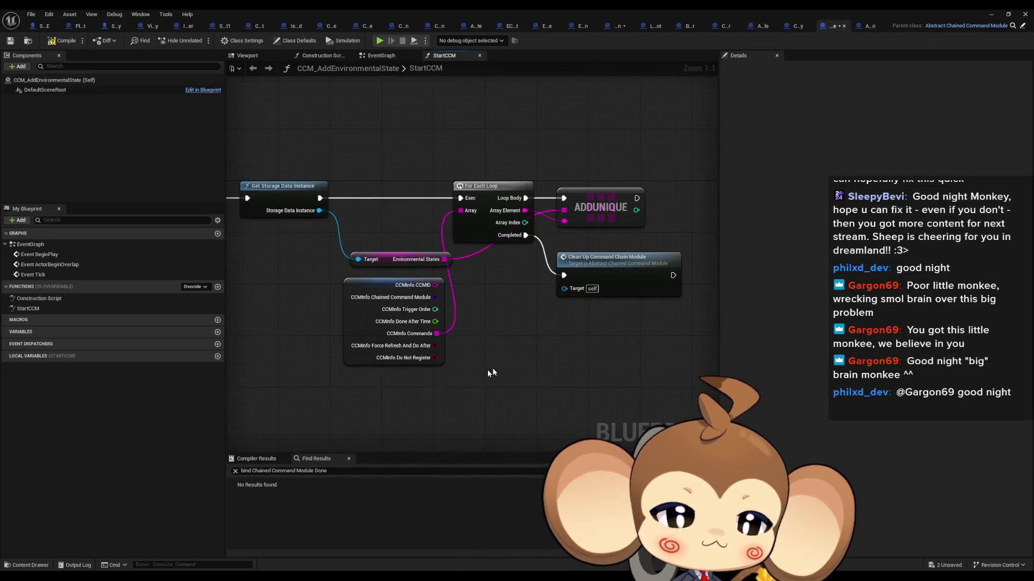
{"action": "left_click_drag", "start_coordinate": [491, 365], "coordinate": [610, 386]}
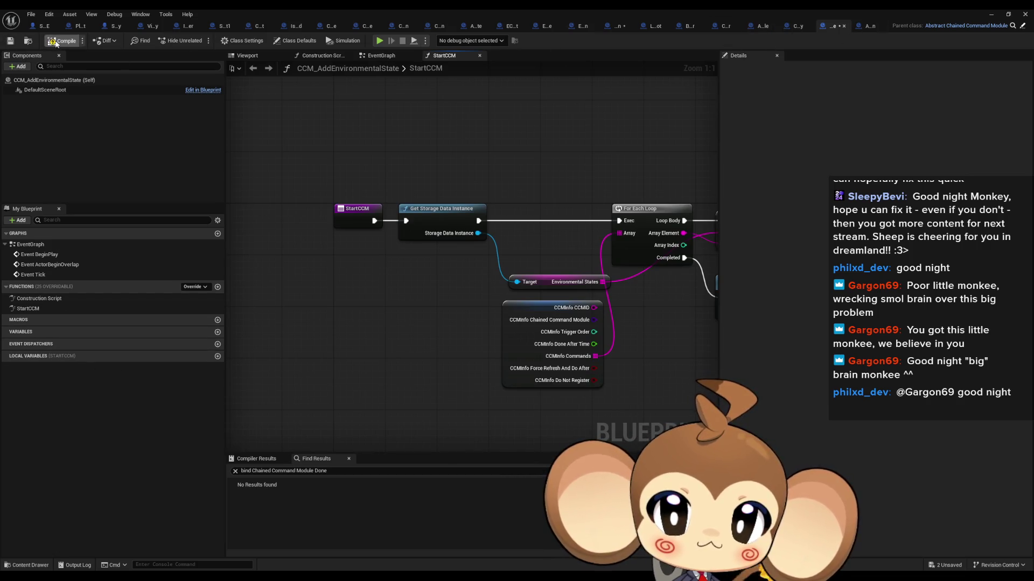
- Review CCM_PlayerVisibility's StartCCM and Abstract_ChainedCommandModule's StartCCM, InitializeChainedCommandModule and CancleModule functions
{"action": "left_click", "coordinate": [862, 25]}
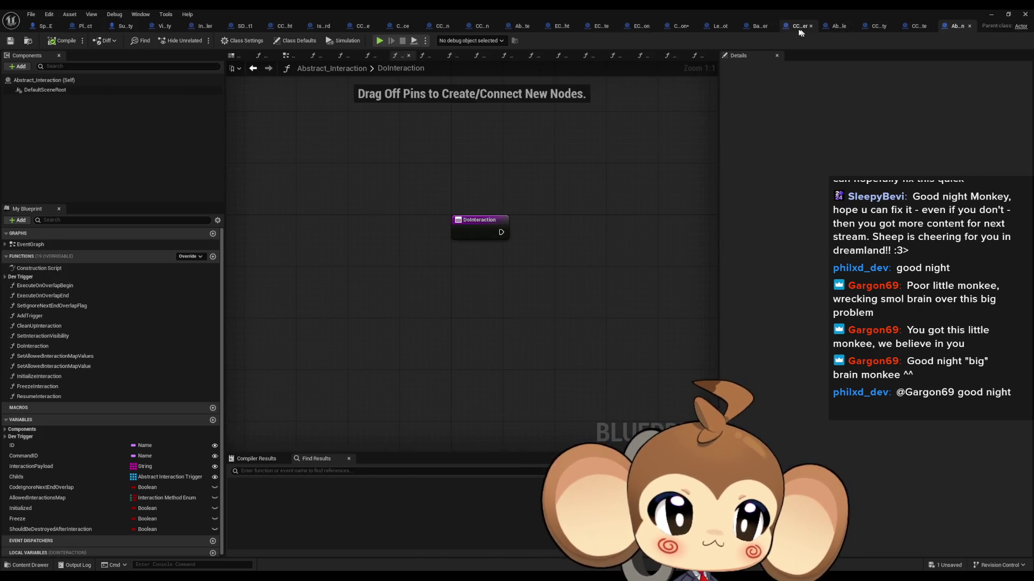
{"action": "left_click", "coordinate": [876, 26]}
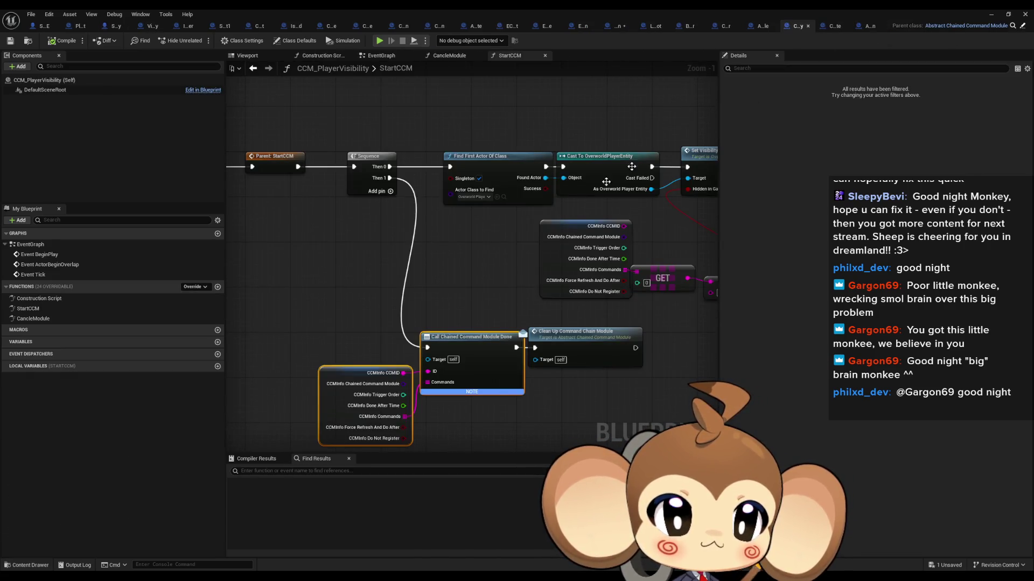
{"action": "scroll", "coordinate": [473, 300], "scroll_direction": "down", "scroll_amount": 4}
{"action": "left_click_drag", "start_coordinate": [473, 301], "coordinate": [547, 306]}
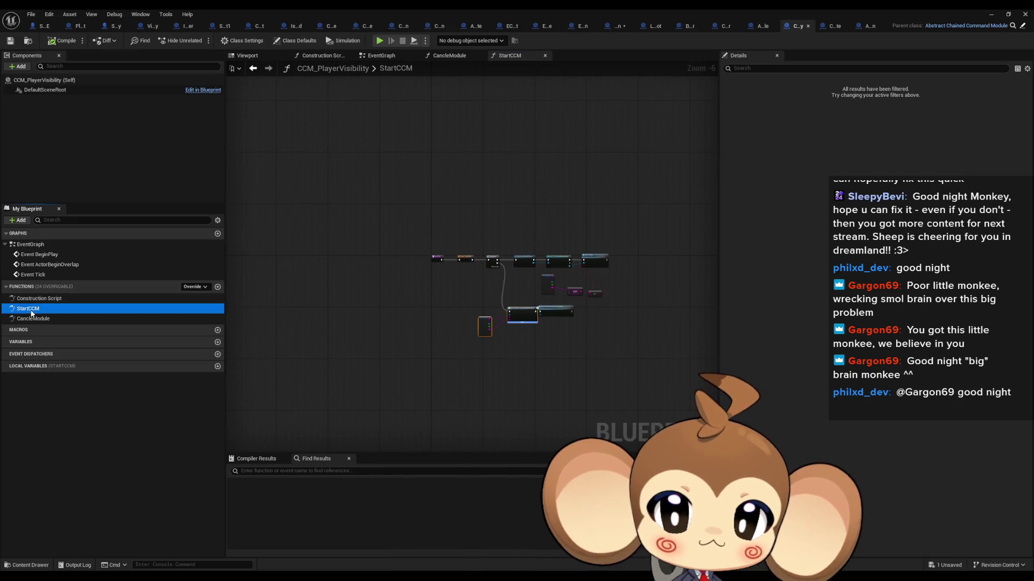
{"action": "left_click", "coordinate": [759, 26]}
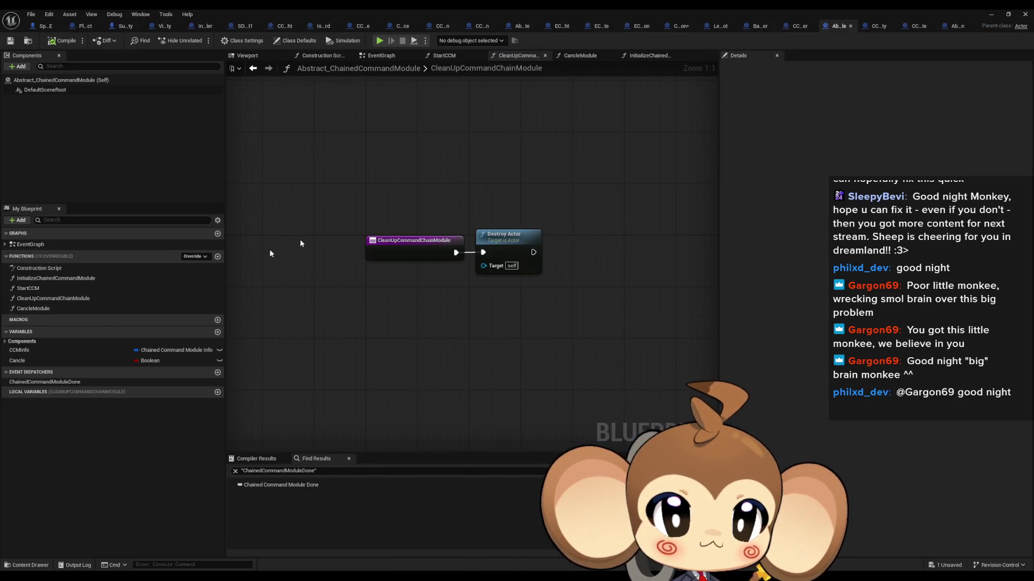
{"action": "double_click", "coordinate": [28, 288]}
{"action": "double_click", "coordinate": [56, 278]}
{"action": "double_click", "coordinate": [38, 308]}
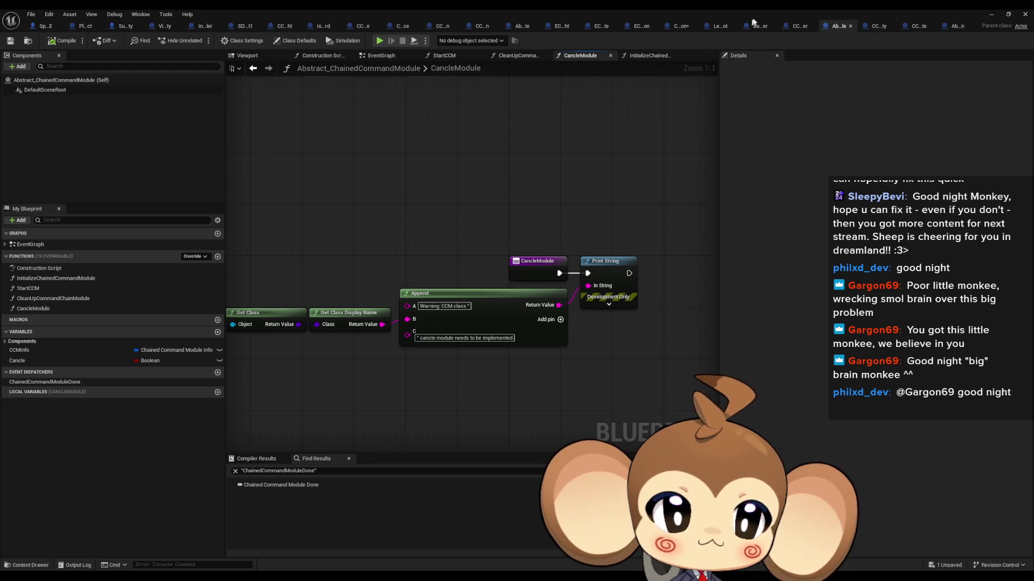
- Close Abstract_ChainedCommandModule and bring up BattleController's CleanupAfterRewardUI graph
{"action": "left_click", "coordinate": [850, 26]}
{"action": "left_click", "coordinate": [762, 25]}
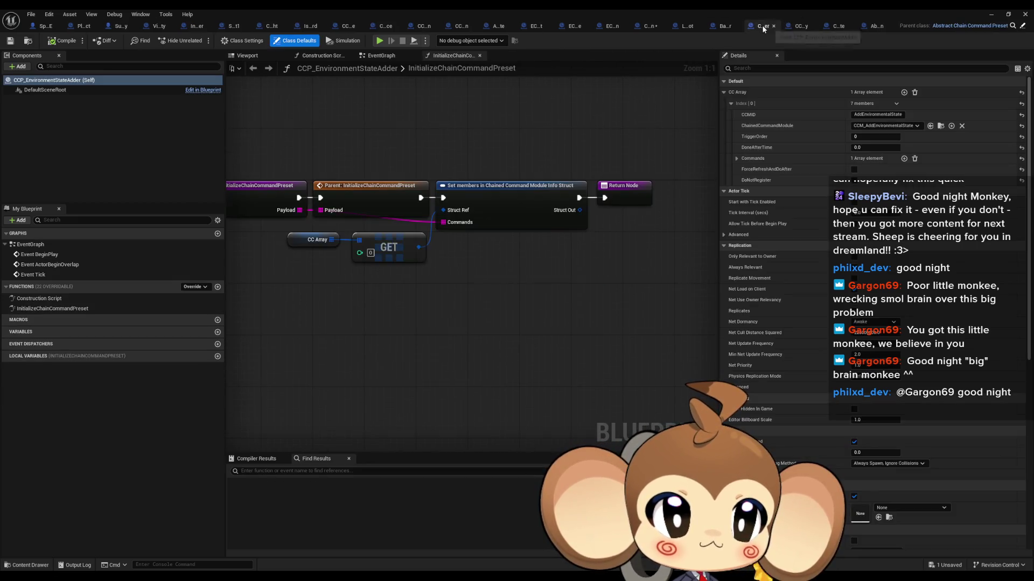
{"action": "left_click", "coordinate": [726, 26]}
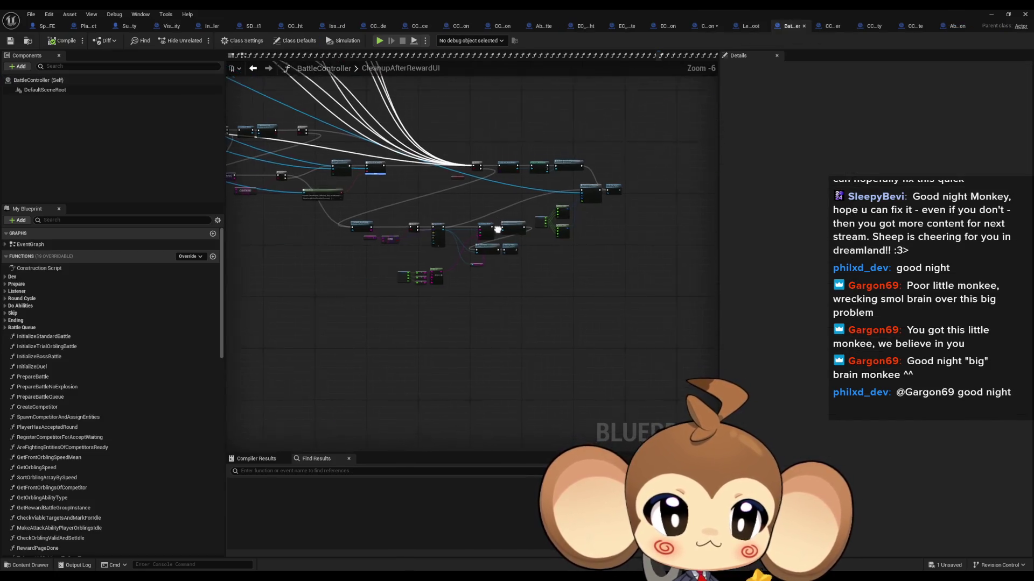
- Close BattleController and browse ChainedCommandInteraction's ExecuteOnOverlapBegin, ExecuteNextModules and DoneSignalReseiver functions
{"action": "middle_click", "coordinate": [790, 30]}
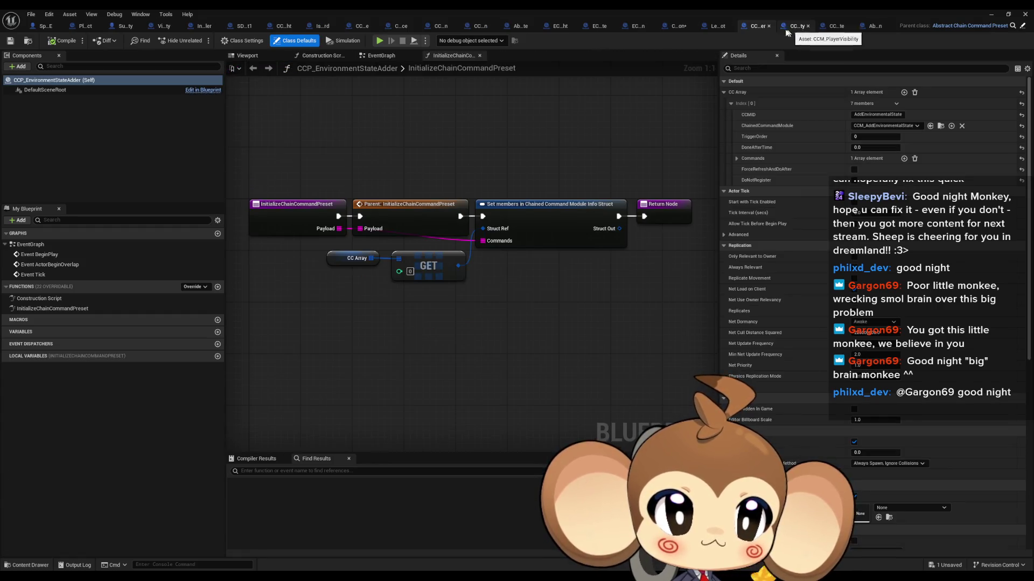
{"action": "left_click", "coordinate": [713, 26]}
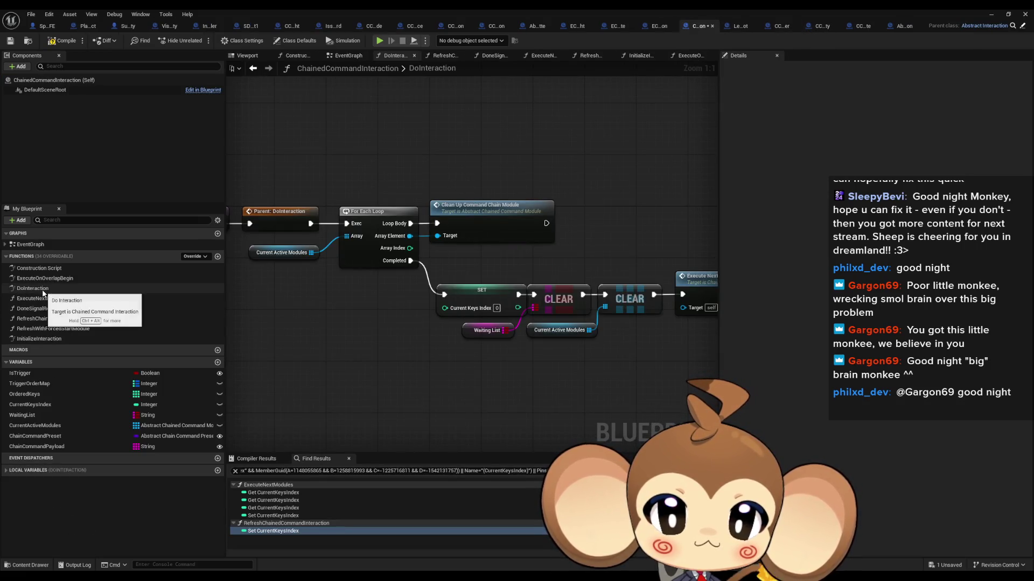
{"action": "scroll", "coordinate": [394, 304], "scroll_direction": "down", "scroll_amount": 2}
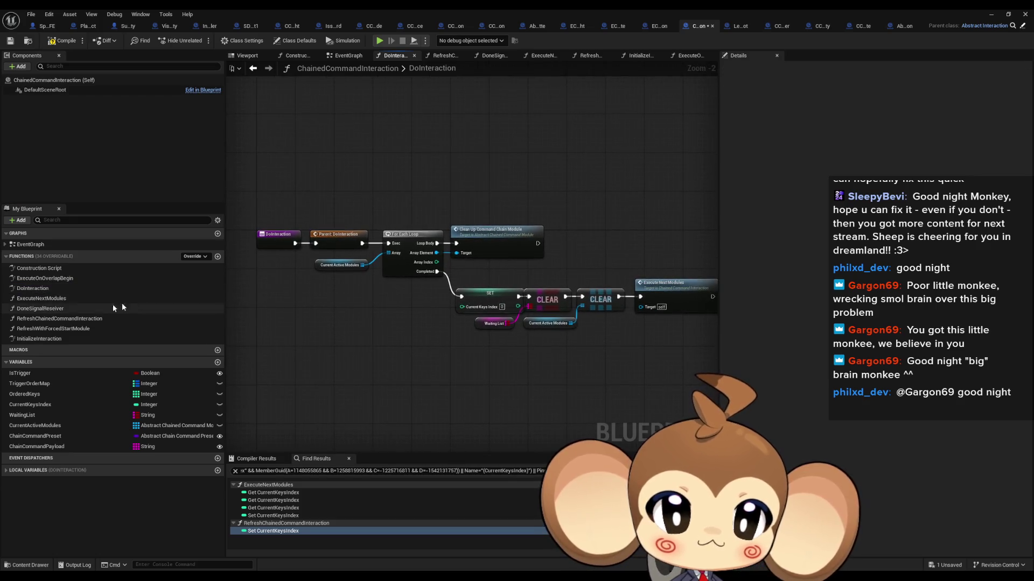
{"action": "double_click", "coordinate": [45, 278]}
{"action": "double_click", "coordinate": [39, 300]}
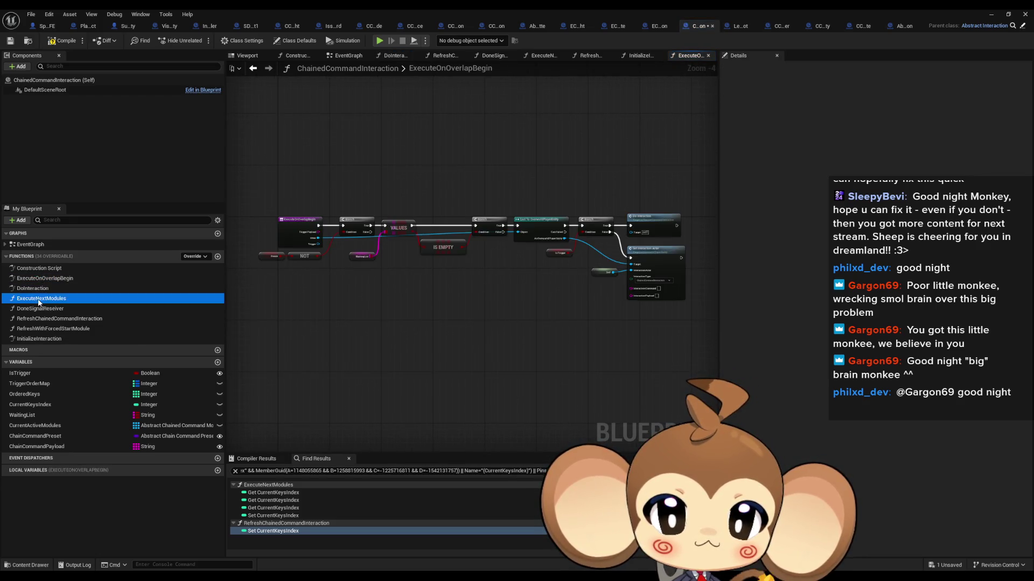
{"action": "left_click", "coordinate": [39, 310]}
{"action": "double_click", "coordinate": [39, 311]}
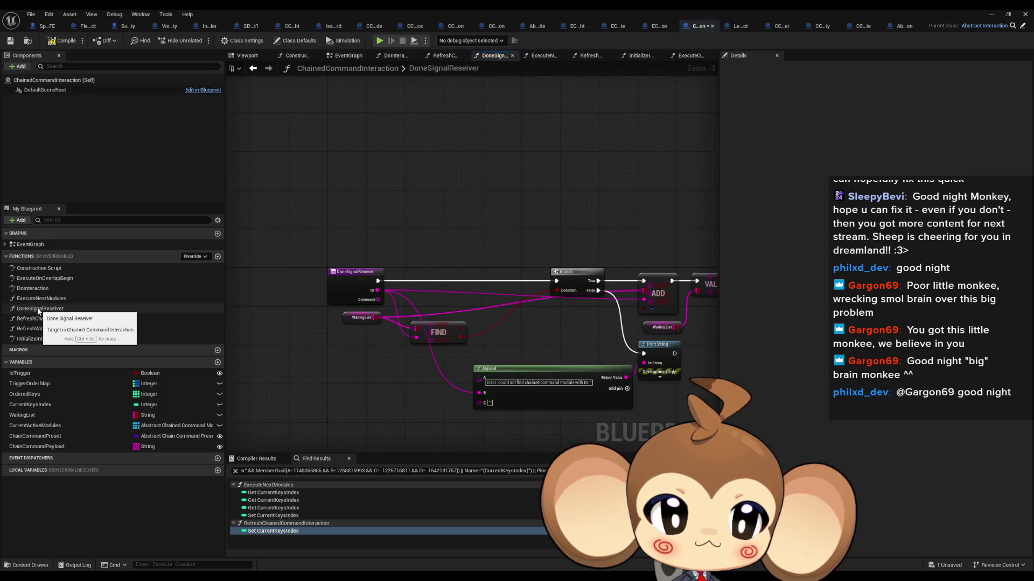
- Review the RefreshChainedCommandInteraction, RefreshWithForcedStartModule and InitializeInteraction graphs, then go to EC_Void_OpenCocoon
{"action": "double_click", "coordinate": [40, 319]}
{"action": "left_click", "coordinate": [40, 329]}
{"action": "double_click", "coordinate": [41, 329]}
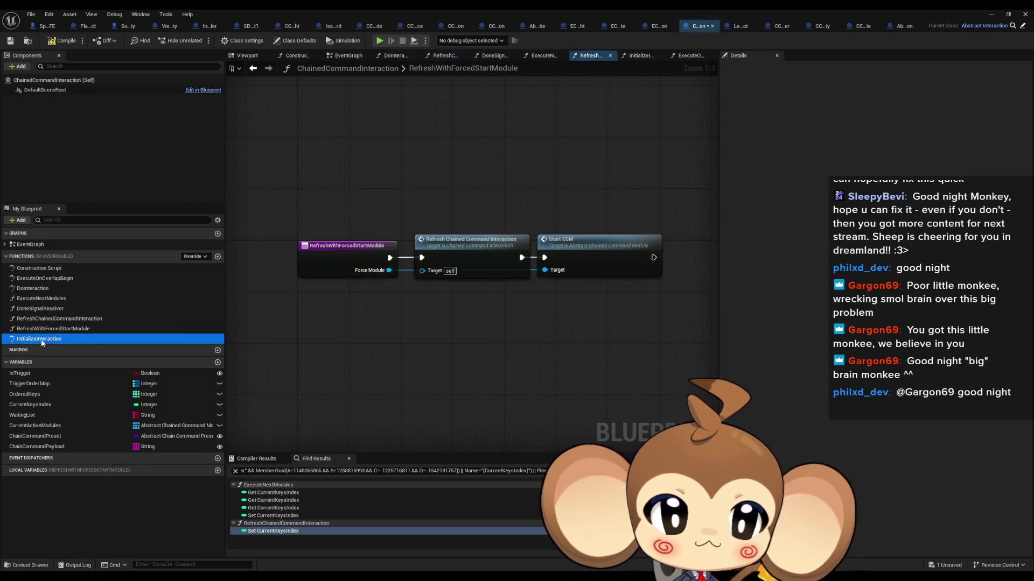
{"action": "double_click", "coordinate": [40, 339]}
{"action": "double_click", "coordinate": [40, 329]}
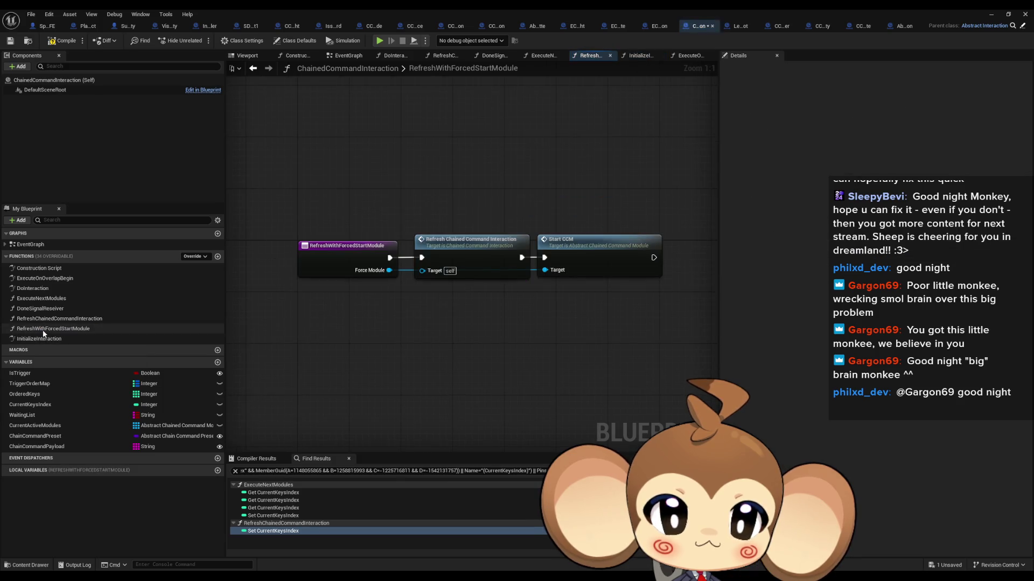
{"action": "double_click", "coordinate": [45, 318]}
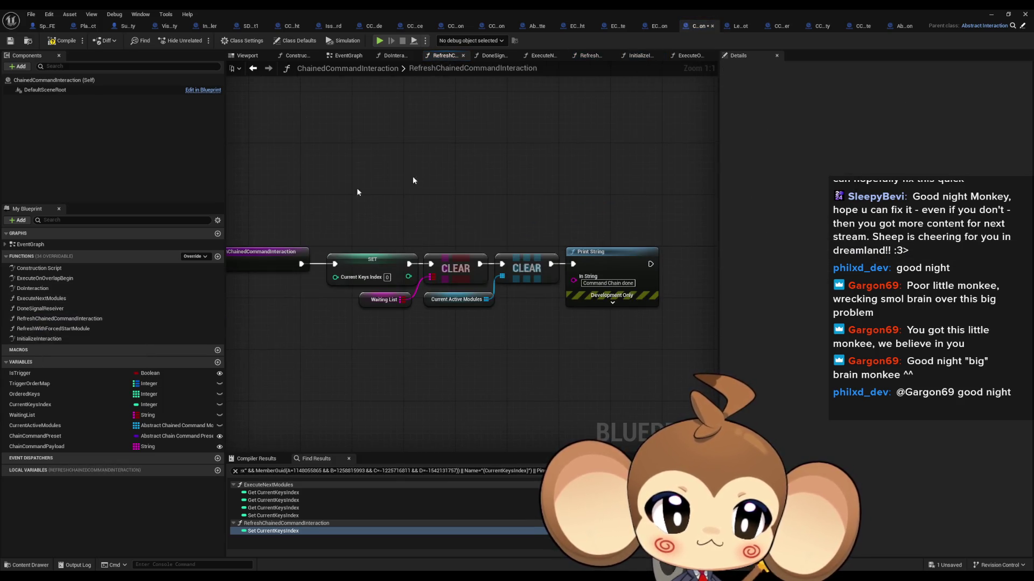
{"action": "left_click", "coordinate": [656, 27]}
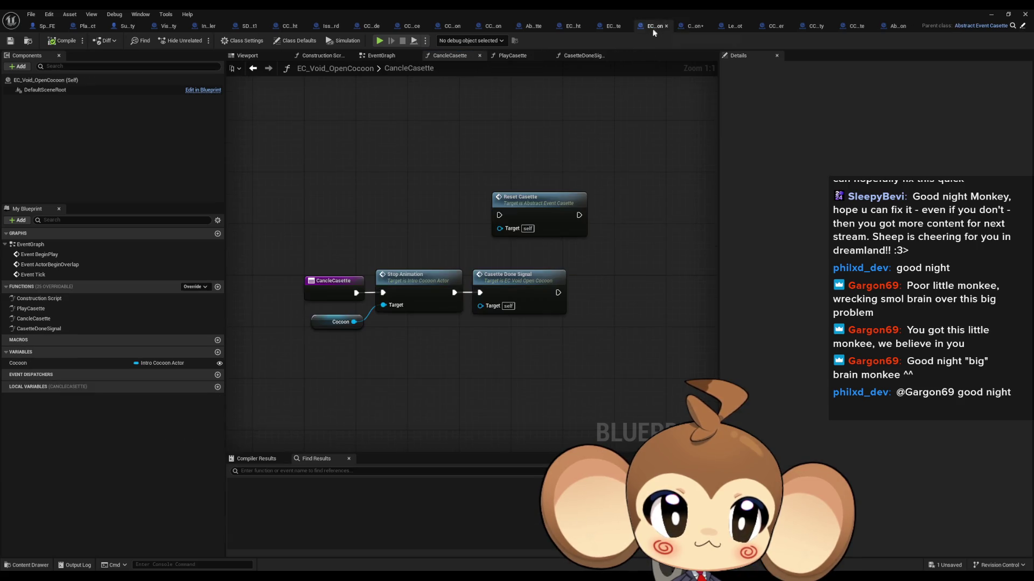
- Delete the stray Reset Casette node from CancleCasette and check the PlayCasette and CasetteDoneSignal graphs
{"action": "left_click_drag", "start_coordinate": [458, 164], "coordinate": [509, 202]}
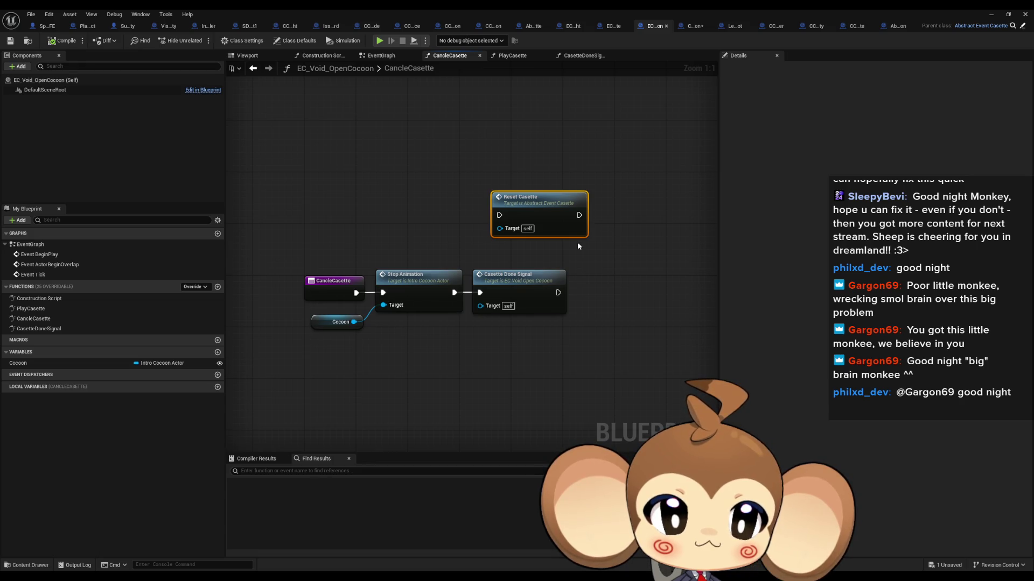
{"action": "key", "text": "Delete"}
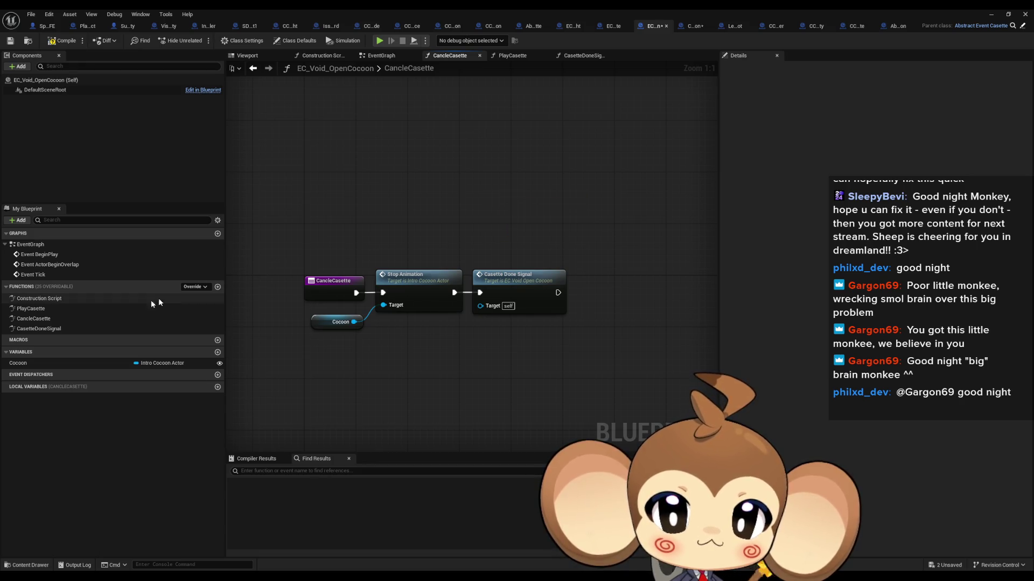
{"action": "double_click", "coordinate": [31, 308]}
{"action": "double_click", "coordinate": [54, 331]}
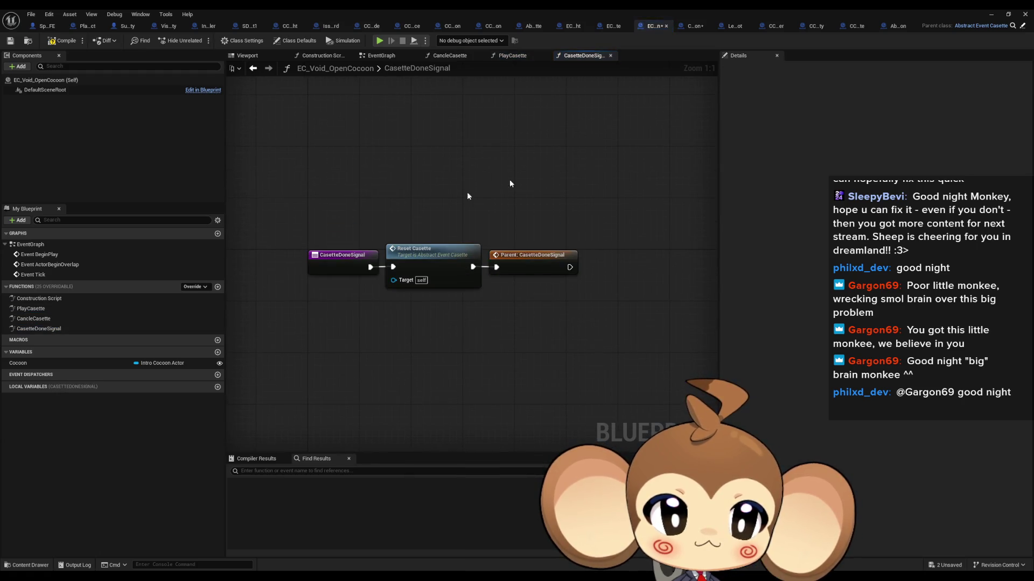
{"action": "left_click", "coordinate": [613, 26]}
{"action": "left_click_drag", "start_coordinate": [566, 156], "coordinate": [393, 209]}
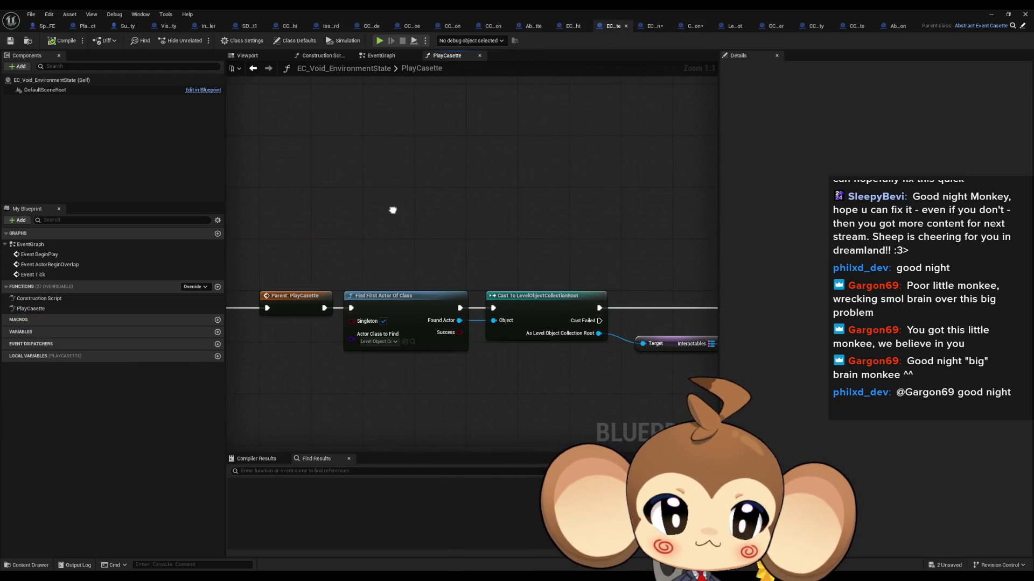
{"action": "scroll", "coordinate": [376, 215], "scroll_direction": "down", "scroll_amount": 4}
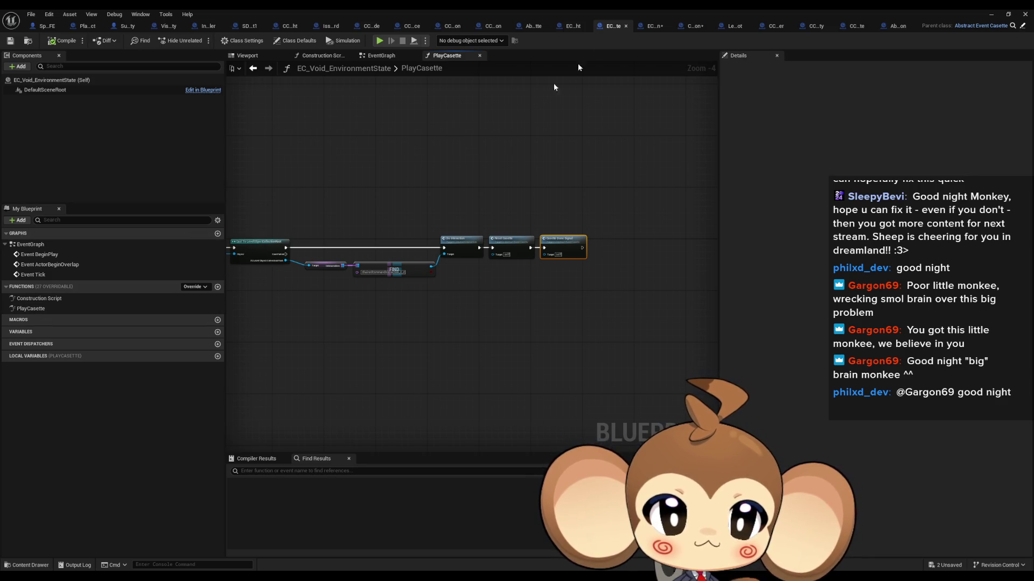
- In PrimalOrblingFight's TriggerCanclePlayCasette, wire Cast to Do Interaction and delete Print String and SET
{"action": "left_click", "coordinate": [581, 27]}
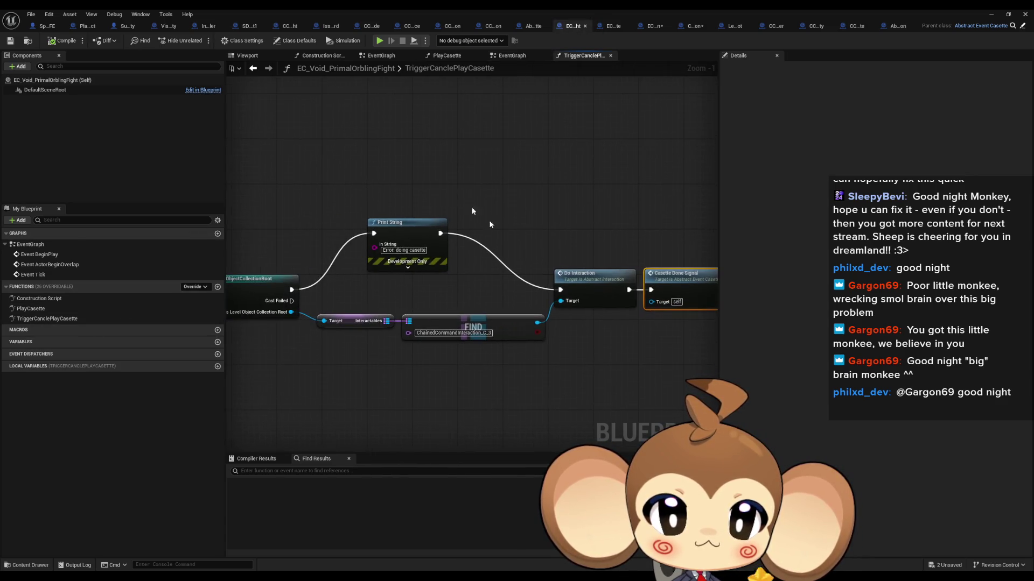
{"action": "left_click_drag", "start_coordinate": [351, 292], "coordinate": [291, 290]}
{"action": "left_click", "coordinate": [441, 248]}
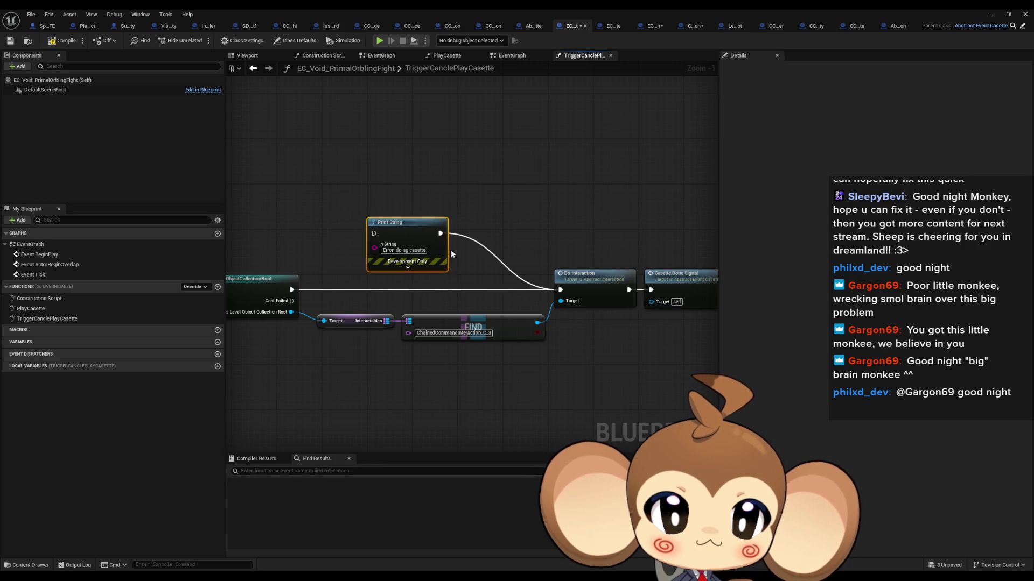
{"action": "key", "text": "Delete"}
{"action": "mouse_move", "coordinate": [455, 191]}
{"action": "left_mouse_down"}
{"action": "mouse_move", "coordinate": [670, 180]}
{"action": "mouse_move", "coordinate": [745, 216]}
{"action": "mouse_move", "coordinate": [552, 230]}
{"action": "left_mouse_up"}
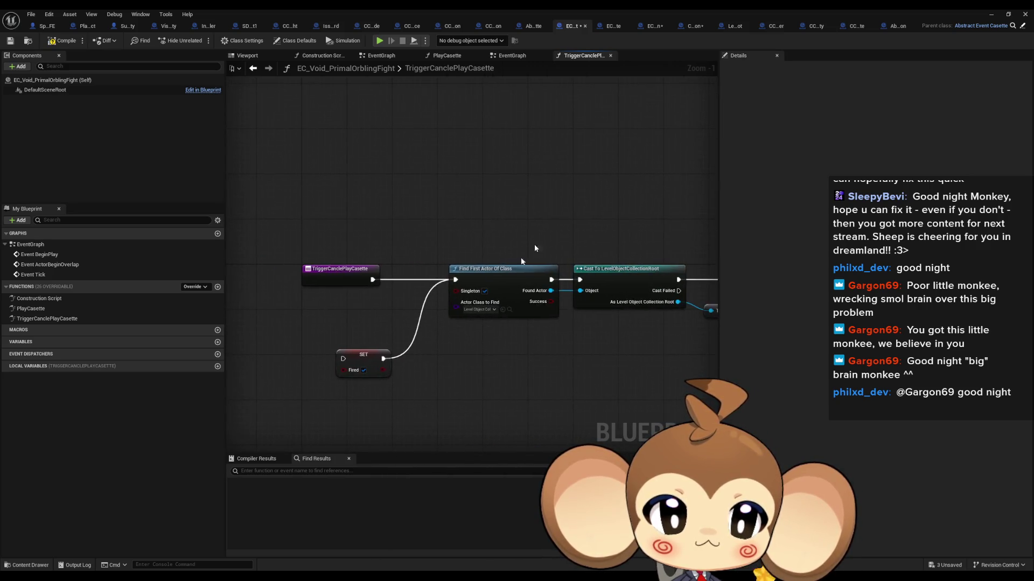
{"action": "left_click_drag", "start_coordinate": [359, 404], "coordinate": [355, 376]}
{"action": "key", "text": "Delete"}
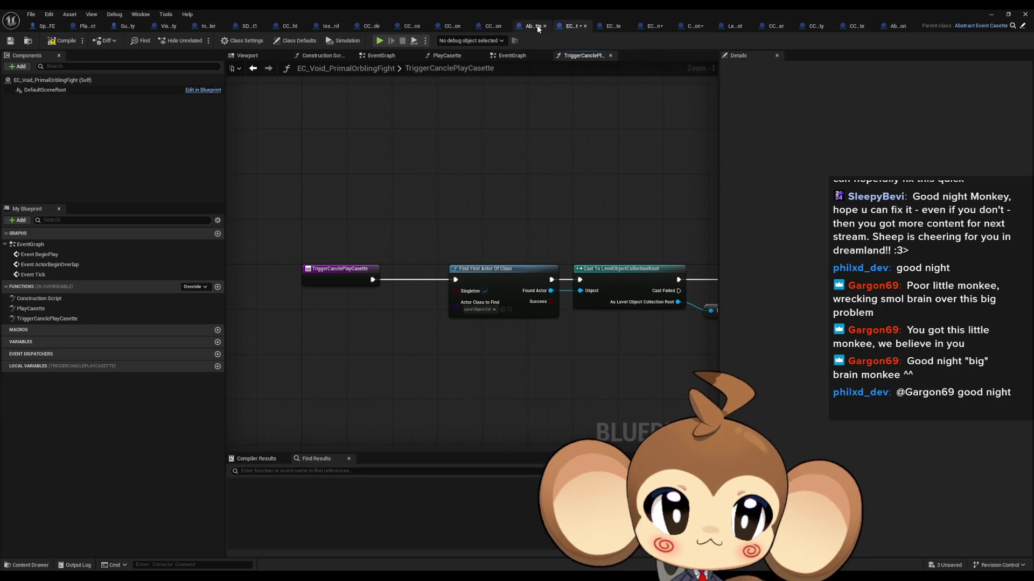
{"action": "left_click", "coordinate": [535, 27]}
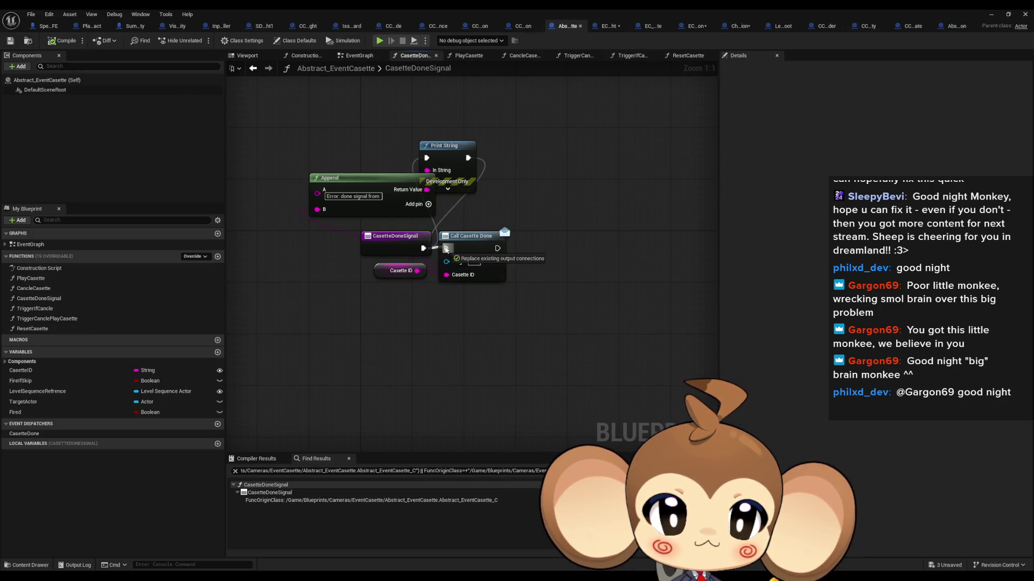
- Delete the debug Print String and Append nodes from CasetteDoneSignal
{"action": "left_click_drag", "start_coordinate": [359, 121], "coordinate": [490, 192]}
{"action": "key", "text": "Delete"}
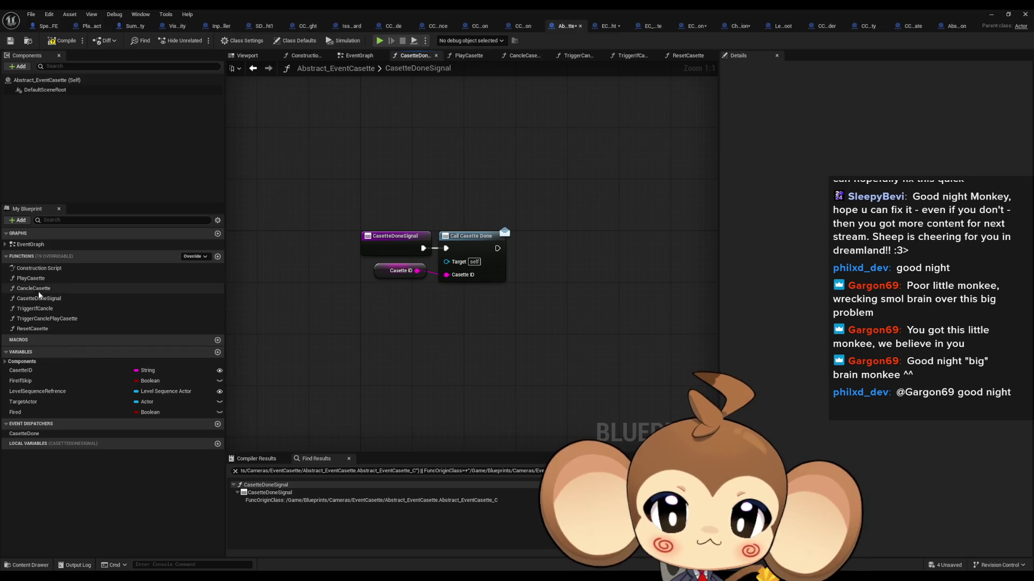
{"action": "double_click", "coordinate": [30, 279]}
{"action": "scroll", "coordinate": [439, 280], "scroll_direction": "down", "scroll_amount": 3}
{"action": "left_click", "coordinate": [31, 278]}
{"action": "double_click", "coordinate": [33, 288]}
{"action": "double_click", "coordinate": [33, 298]}
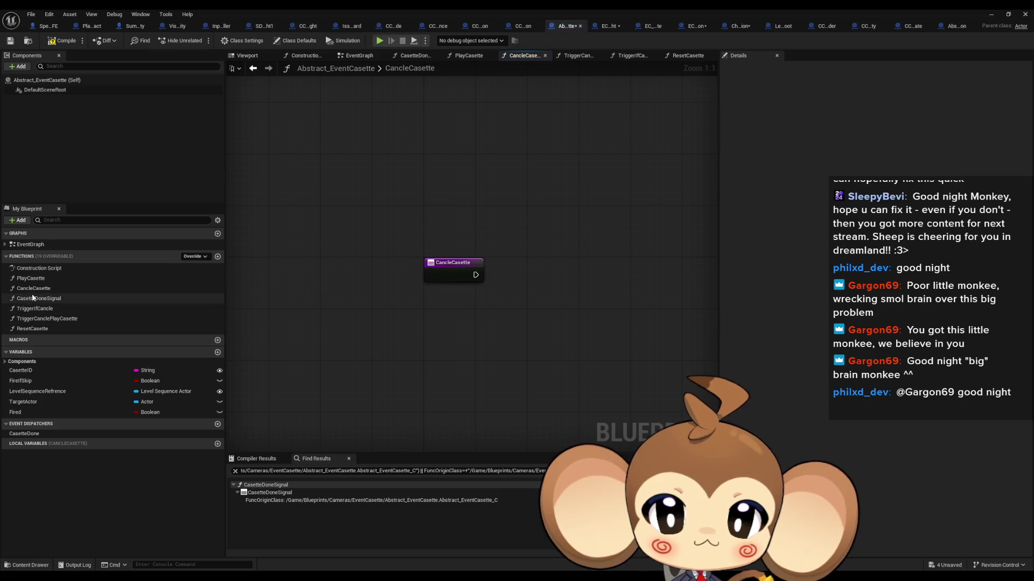
{"action": "double_click", "coordinate": [36, 309]}
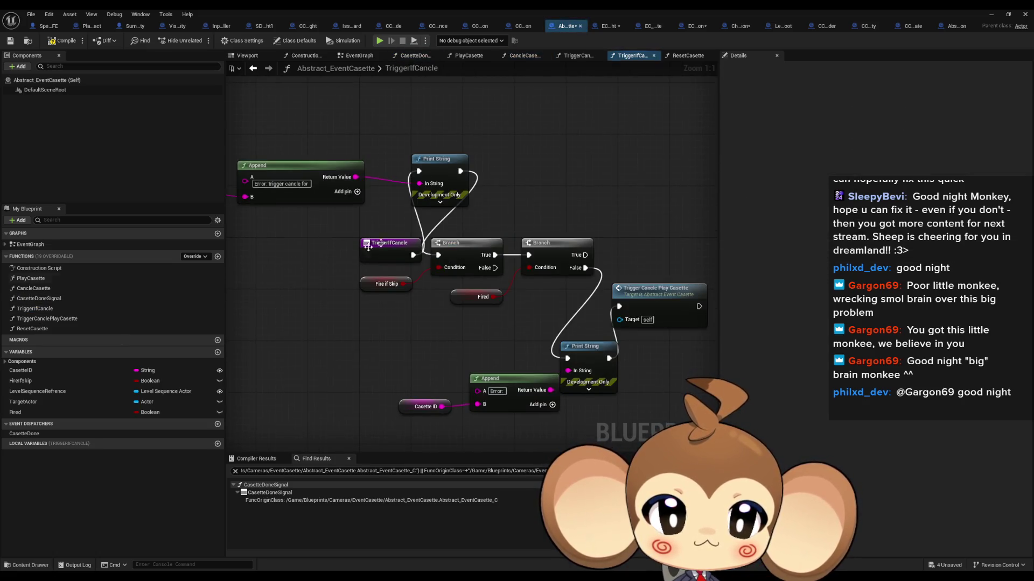
- In TriggerIfCancle, wire the entry straight into the Branch and delete both Print String/Append pairs
{"action": "left_click_drag", "start_coordinate": [414, 255], "coordinate": [439, 255]}
{"action": "scroll", "coordinate": [509, 226], "scroll_direction": "down", "scroll_amount": 3}
{"action": "left_click_drag", "start_coordinate": [366, 185], "coordinate": [509, 227]}
{"action": "key", "text": "Delete"}
{"action": "scroll", "coordinate": [538, 269], "scroll_direction": "up", "scroll_amount": 3}
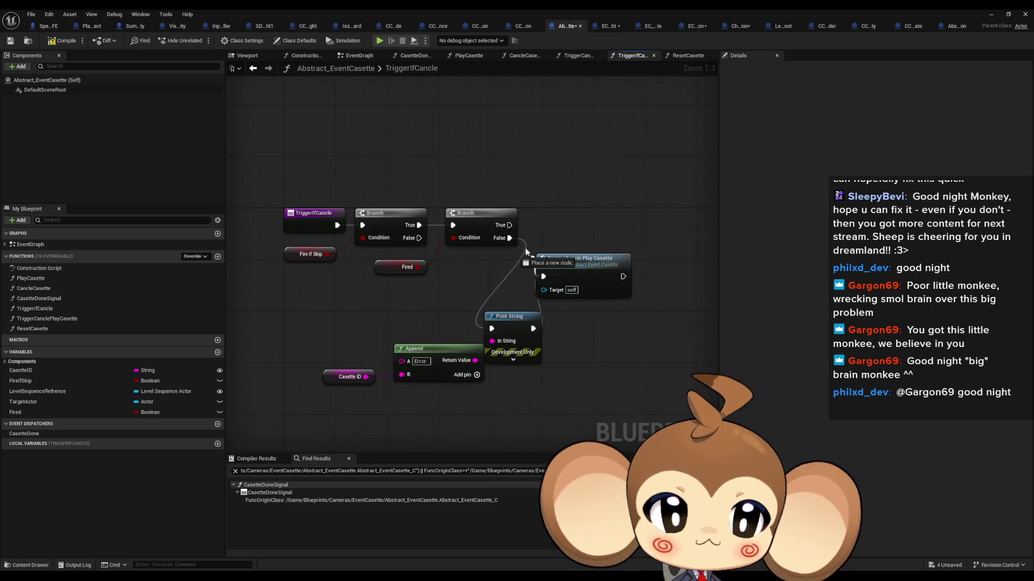
{"action": "left_click_drag", "start_coordinate": [431, 386], "coordinate": [543, 385]}
{"action": "key", "text": "Delete"}
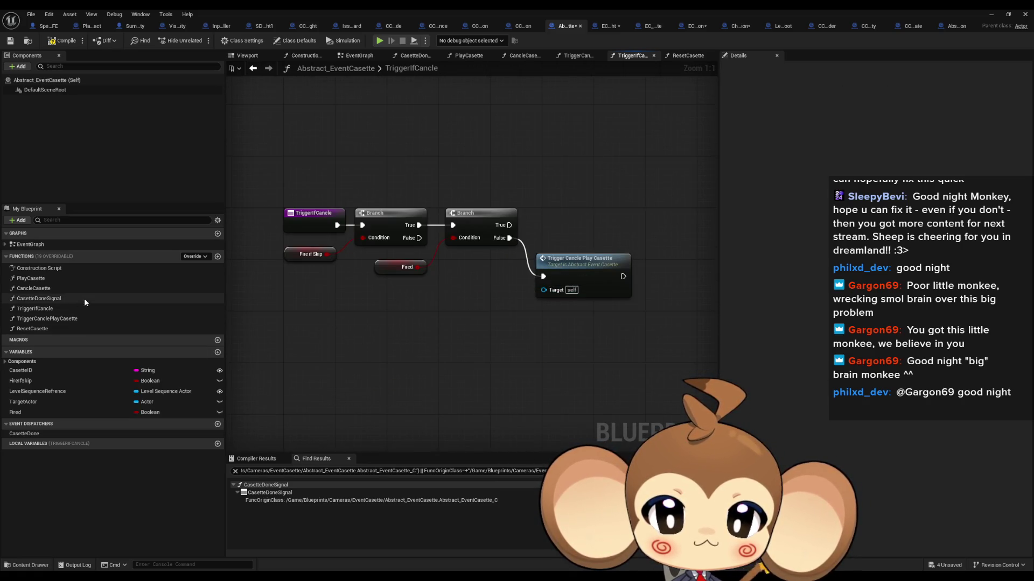
- In ResetCasette, delete the Print String, Append and Casette ID nodes
{"action": "double_click", "coordinate": [40, 299]}
{"action": "double_click", "coordinate": [33, 288]}
{"action": "double_click", "coordinate": [31, 278]}
{"action": "double_click", "coordinate": [35, 309]}
{"action": "double_click", "coordinate": [36, 319]}
{"action": "double_click", "coordinate": [33, 329]}
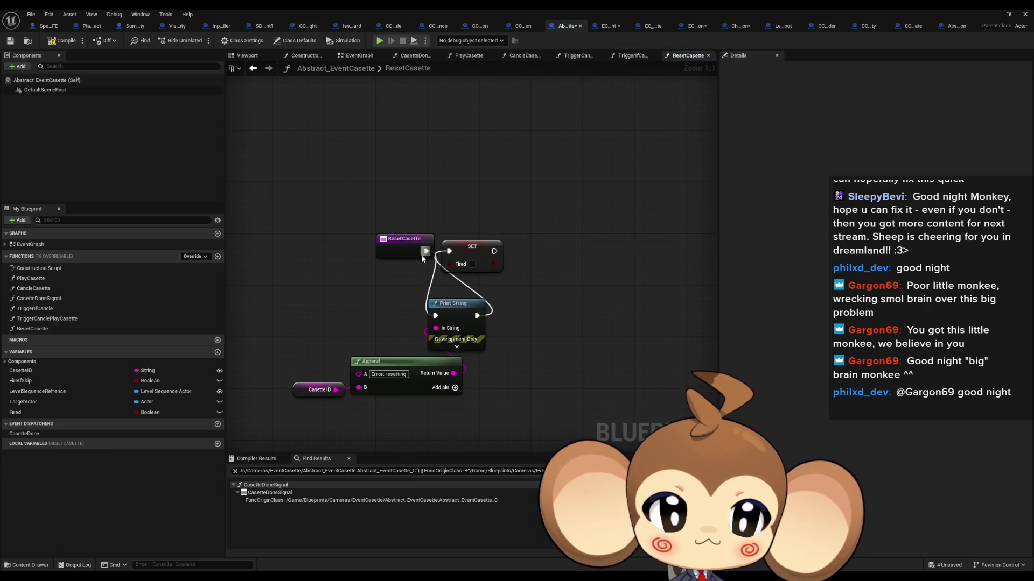
{"action": "left_click_drag", "start_coordinate": [316, 351], "coordinate": [487, 401]}
{"action": "key", "text": "Delete"}
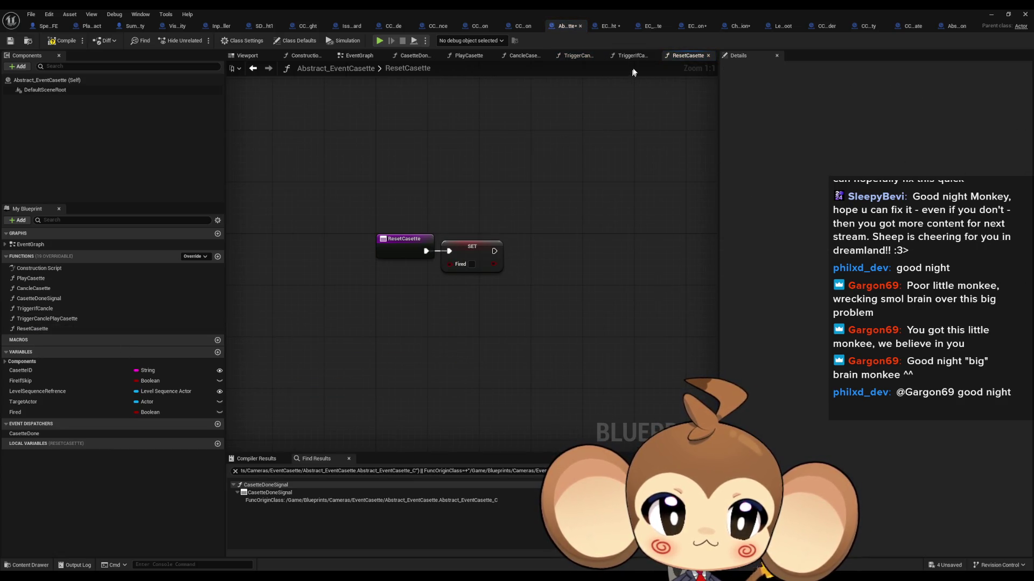
{"action": "left_click", "coordinate": [519, 25]}
{"action": "scroll", "coordinate": [344, 191], "scroll_direction": "down", "scroll_amount": 2}
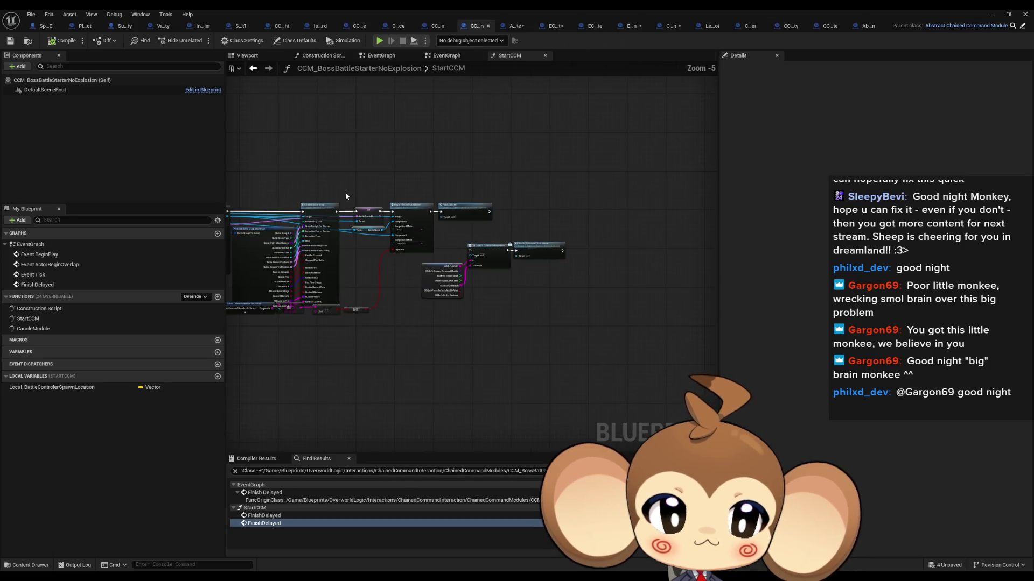
- Delete the CCMInfo break, module-done cleanup nodes and debug Print String from StartCCM
{"action": "left_click_drag", "start_coordinate": [428, 247], "coordinate": [599, 360]}
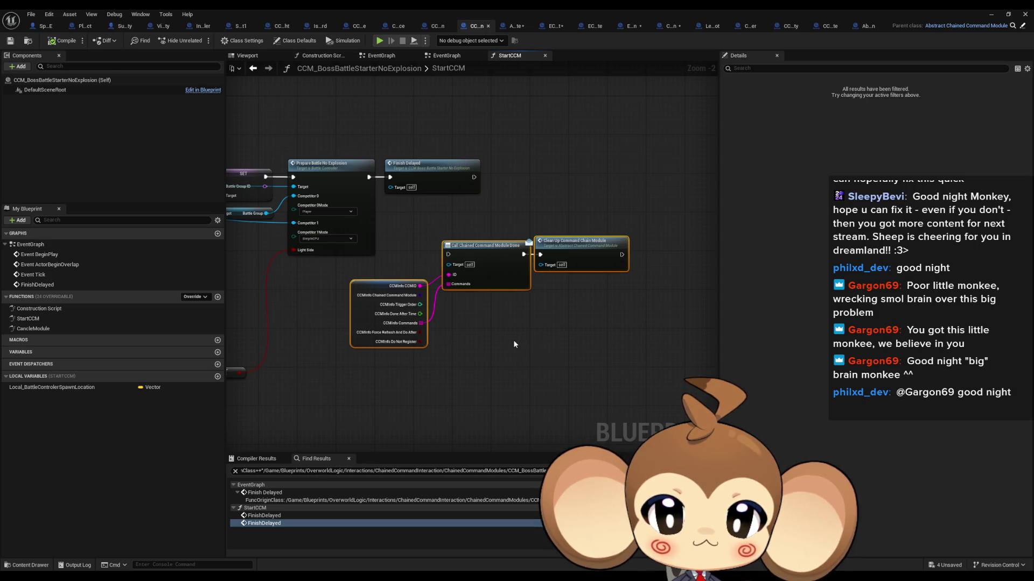
{"action": "key", "text": "Delete"}
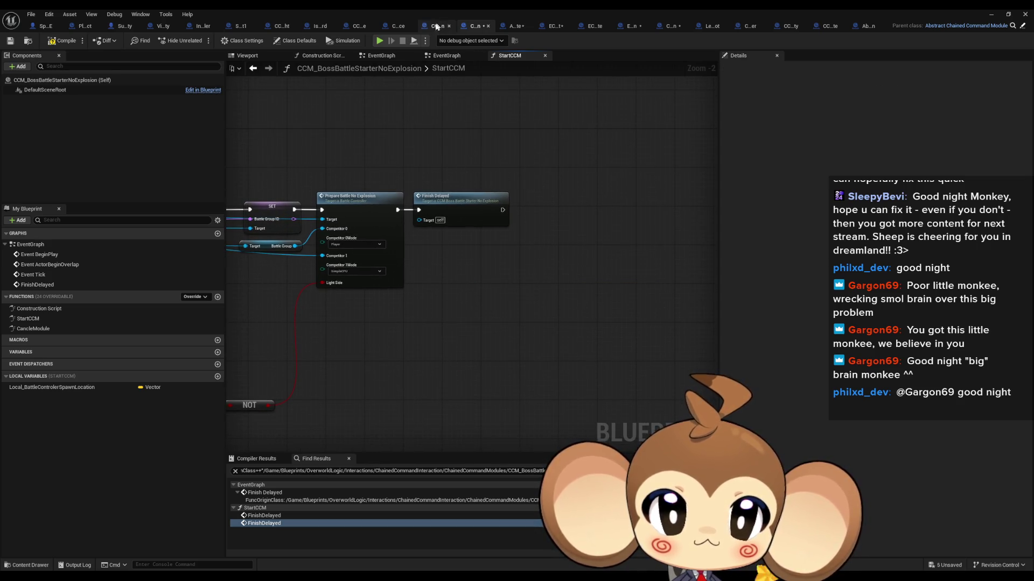
{"action": "scroll", "coordinate": [400, 231], "scroll_direction": "down", "scroll_amount": 4}
{"action": "scroll", "coordinate": [586, 223], "scroll_direction": "up", "scroll_amount": 6}
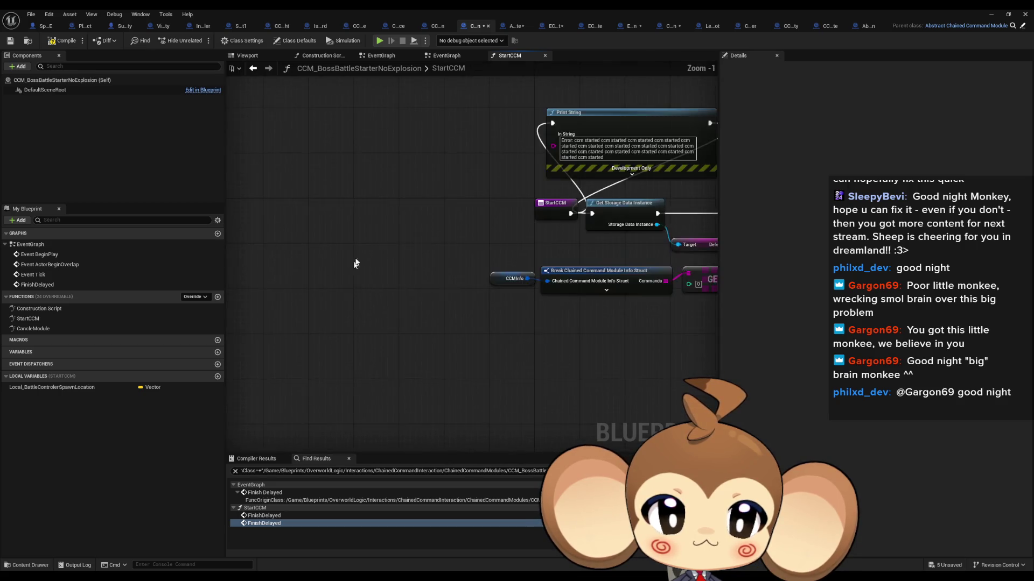
{"action": "left_click", "coordinate": [550, 209]}
{"action": "key", "text": "Delete"}
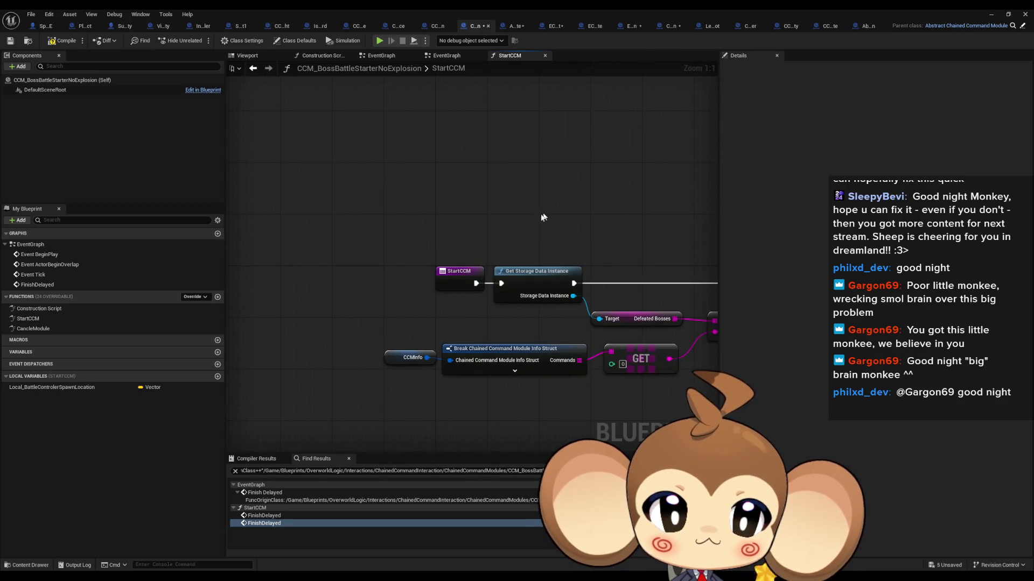
- Inspect CancleModule, CCP_BossFightNoExplosion, and CCM_LevelSequence's SequenceDone and StartCCM graphs
{"action": "double_click", "coordinate": [35, 328]}
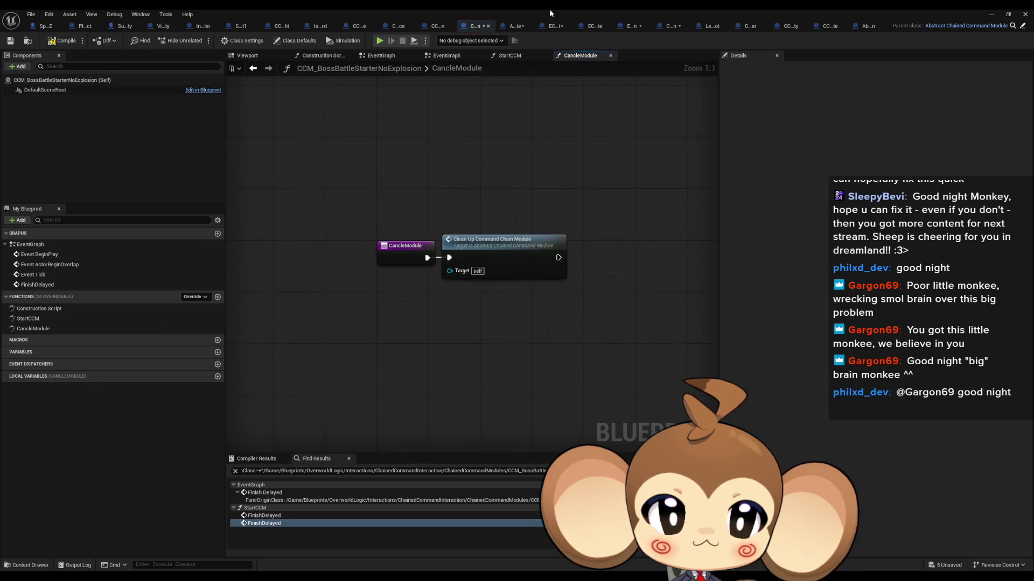
{"action": "left_click", "coordinate": [441, 26]}
{"action": "mouse_move", "coordinate": [402, 185]}
{"action": "left_mouse_down"}
{"action": "mouse_move", "coordinate": [521, 221]}
{"action": "mouse_move", "coordinate": [564, 261]}
{"action": "left_mouse_up"}
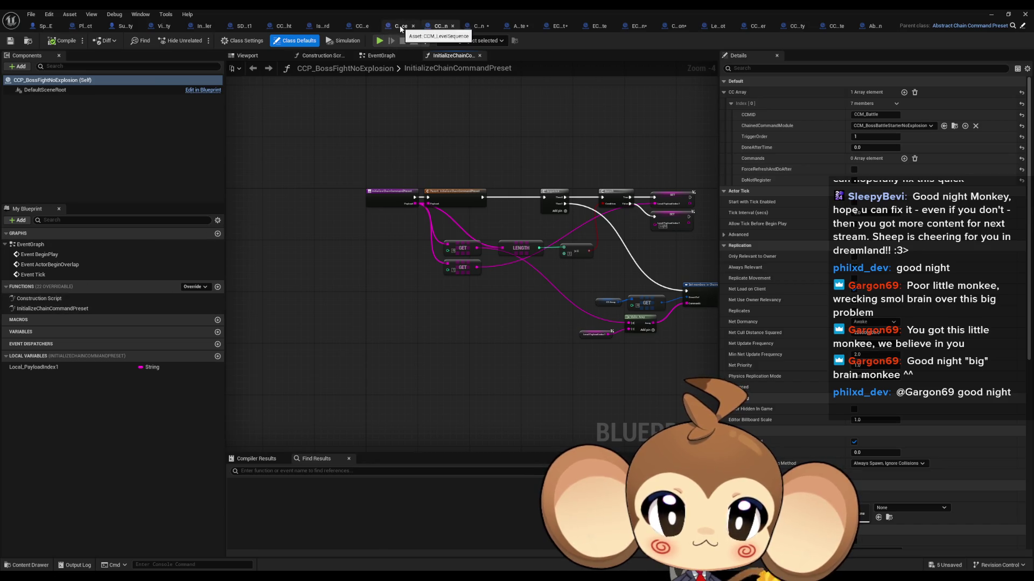
{"action": "left_click", "coordinate": [401, 26]}
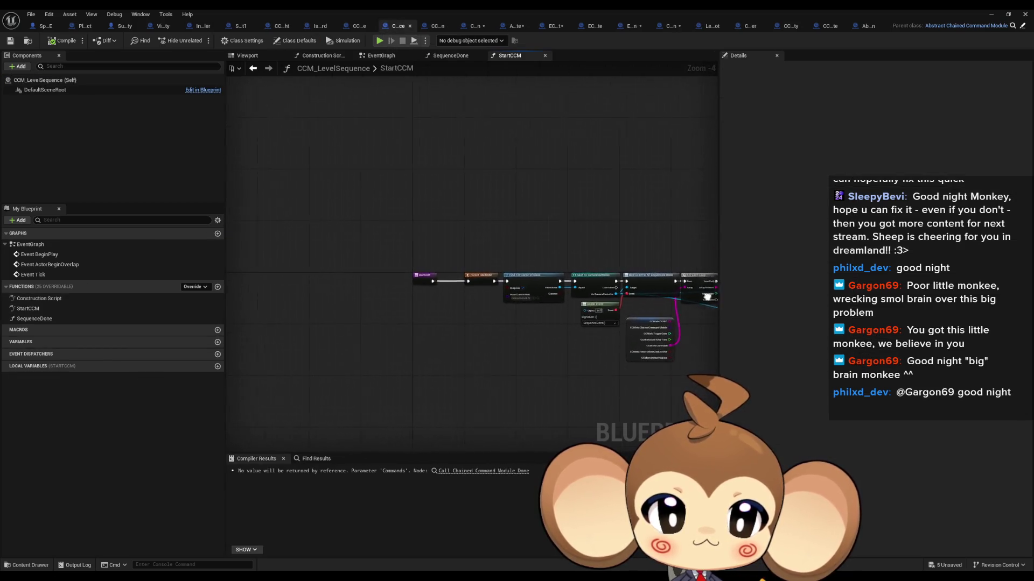
{"action": "double_click", "coordinate": [67, 316]}
{"action": "left_click", "coordinate": [63, 309]}
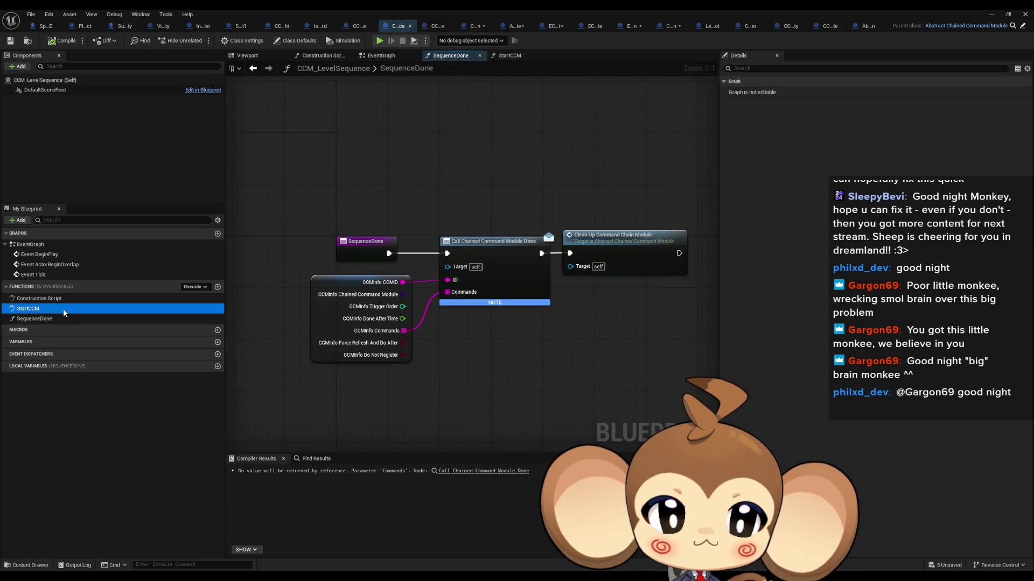
{"action": "double_click", "coordinate": [63, 309]}
- Delete the Set Input Mode node from CCM_SetInputMode's StartCCM, then view the IssueBoard
{"action": "left_click", "coordinate": [358, 26]}
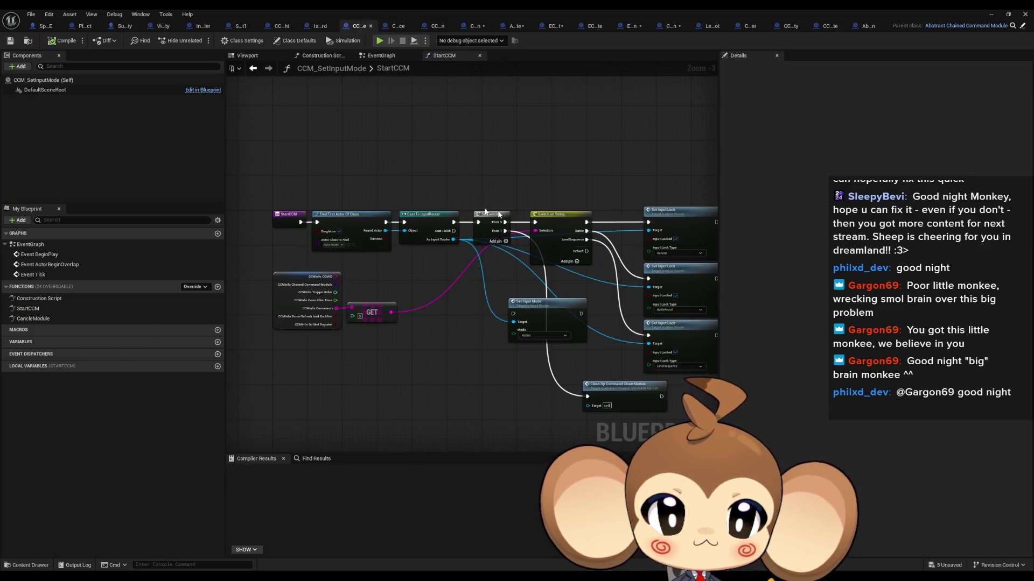
{"action": "left_click_drag", "start_coordinate": [471, 195], "coordinate": [353, 163]}
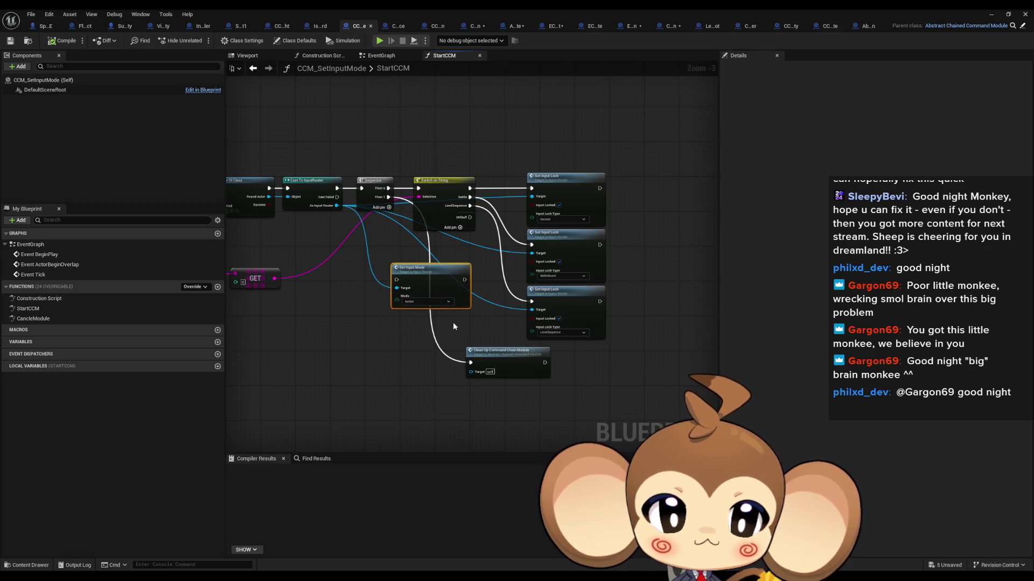
{"action": "key", "text": "Delete"}
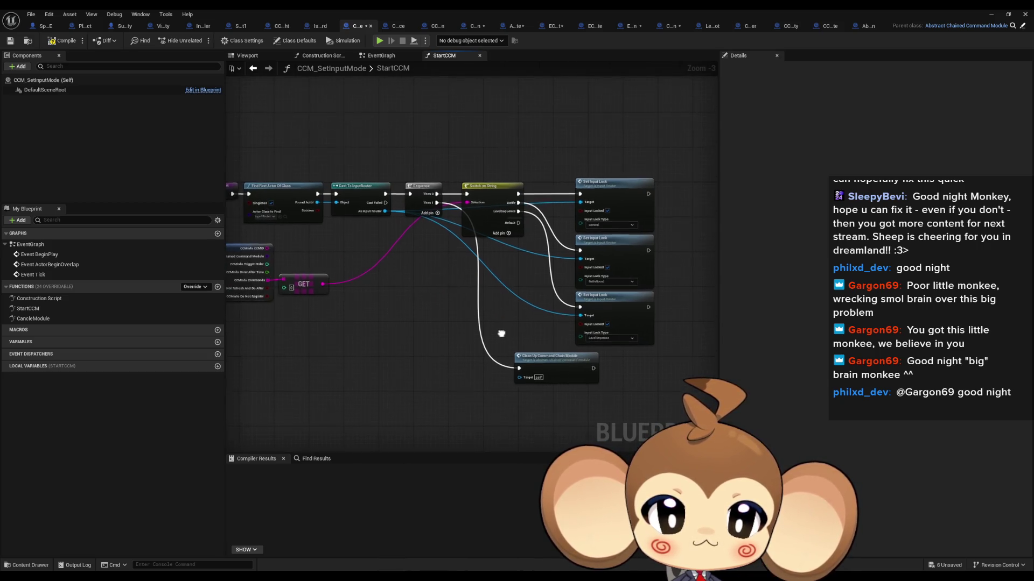
{"action": "double_click", "coordinate": [36, 318]}
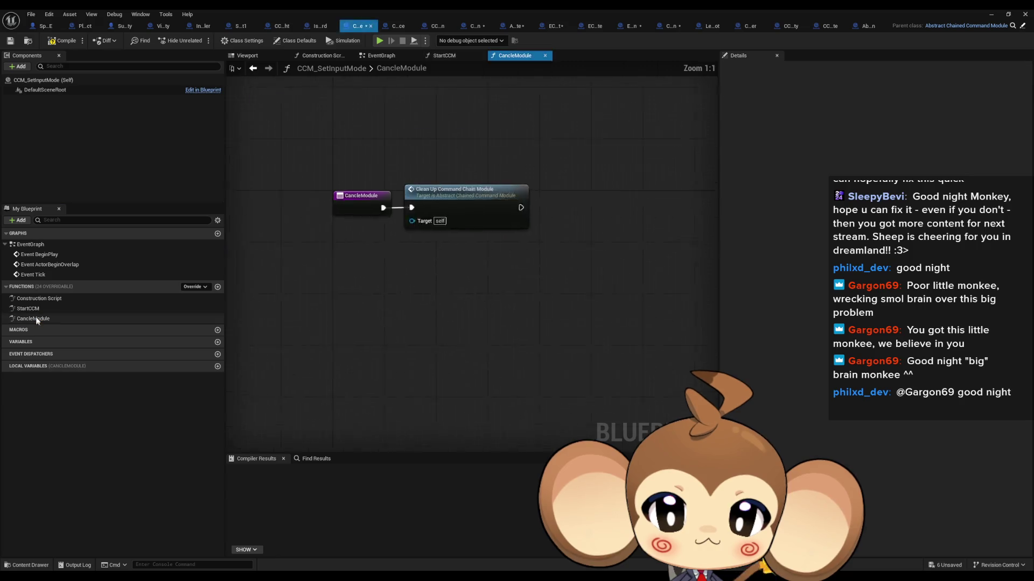
{"action": "left_click", "coordinate": [444, 56]}
{"action": "left_click", "coordinate": [321, 25]}
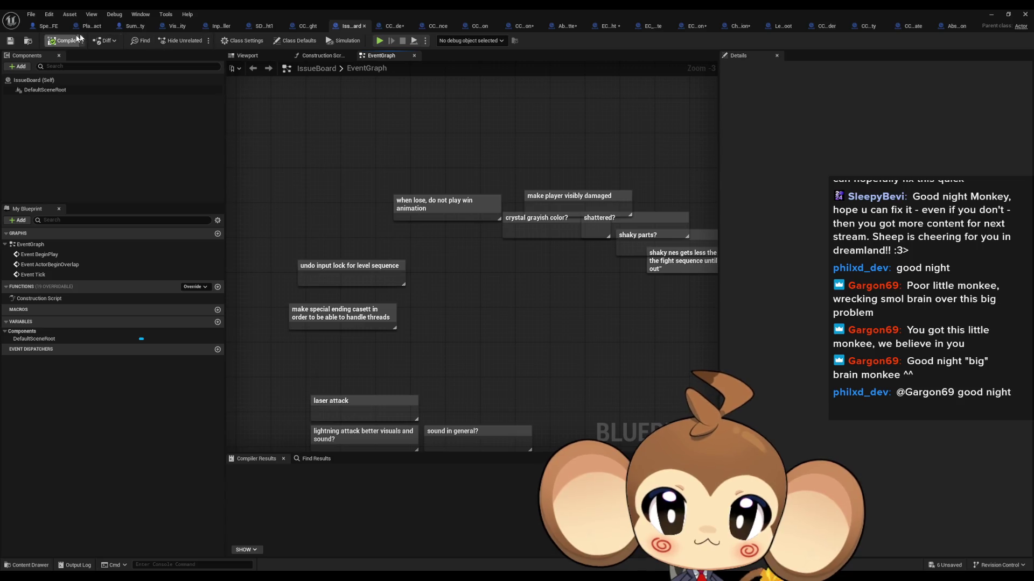
- Minimize the blueprint editor and launch a play-in-editor test of the Main level
{"action": "left_click", "coordinate": [991, 16]}
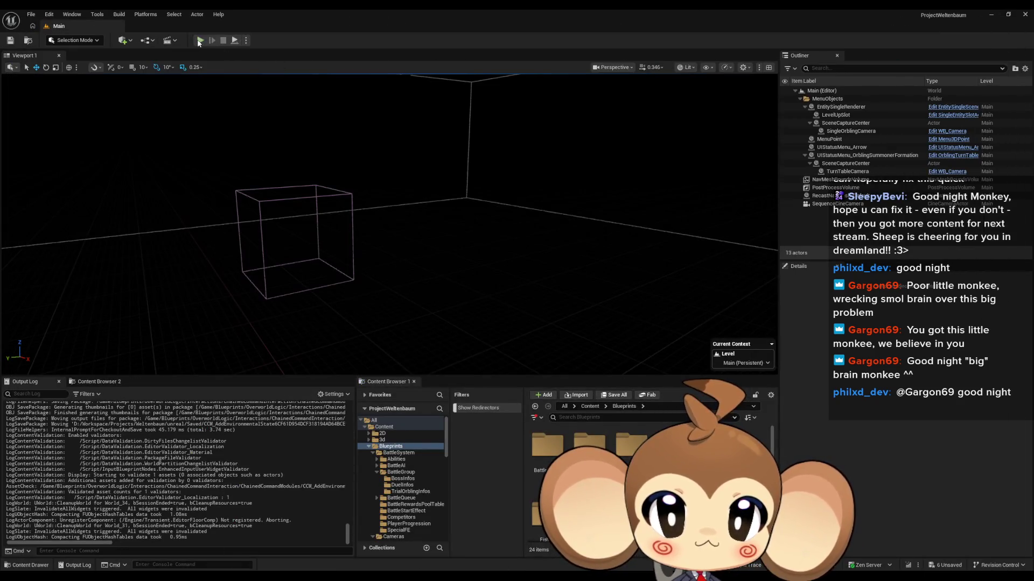
{"action": "left_click", "coordinate": [200, 40]}
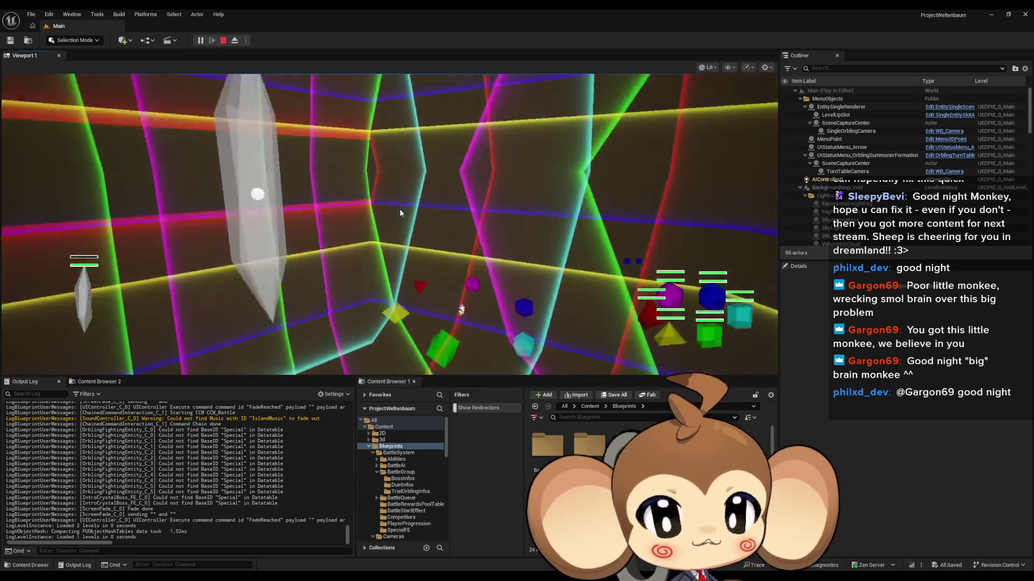
{"action": "right_click", "coordinate": [266, 418]}
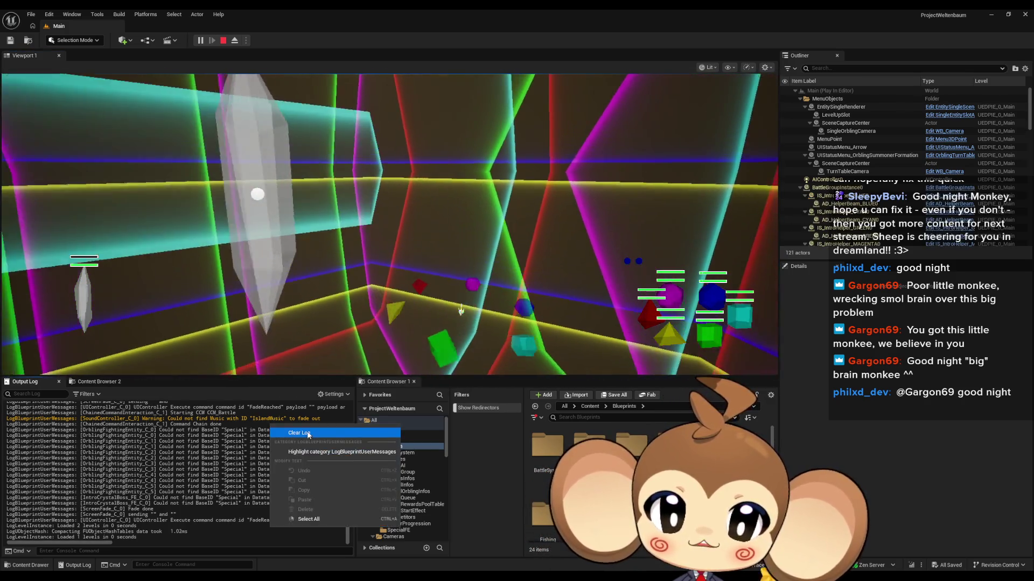
- Clear the Output Log, review it during the battle test, then stop the session
{"action": "left_click", "coordinate": [285, 429]}
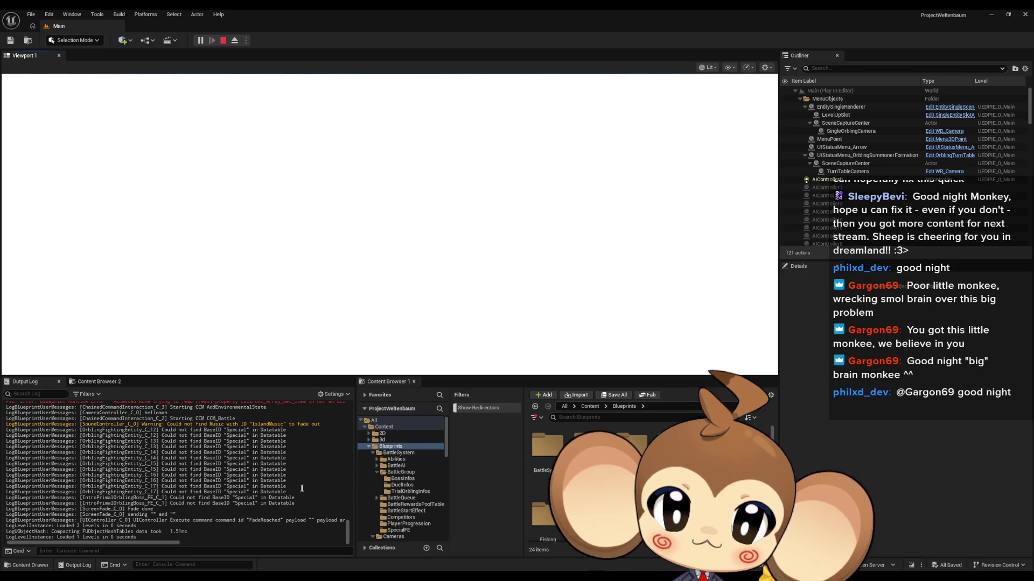
{"action": "scroll", "coordinate": [299, 488], "scroll_direction": "up", "scroll_amount": 3}
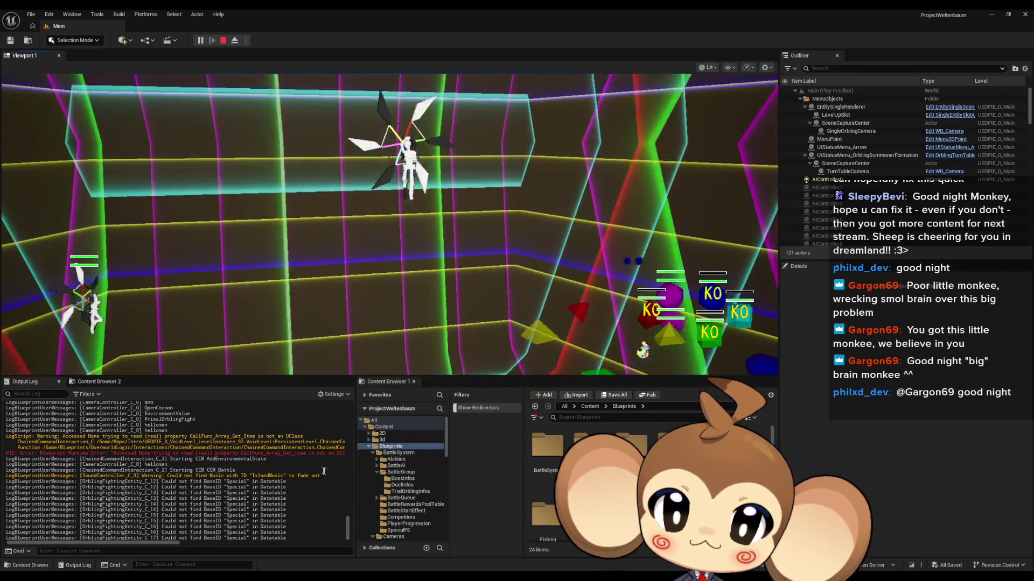
{"action": "left_click_drag", "start_coordinate": [350, 516], "coordinate": [344, 467]}
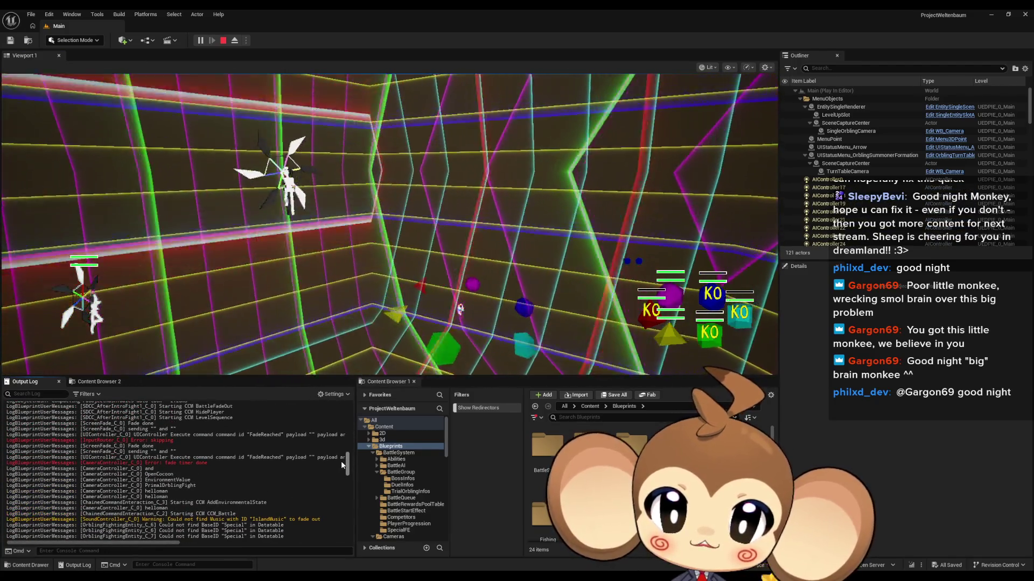
{"action": "left_click_drag", "start_coordinate": [341, 462], "coordinate": [342, 525]}
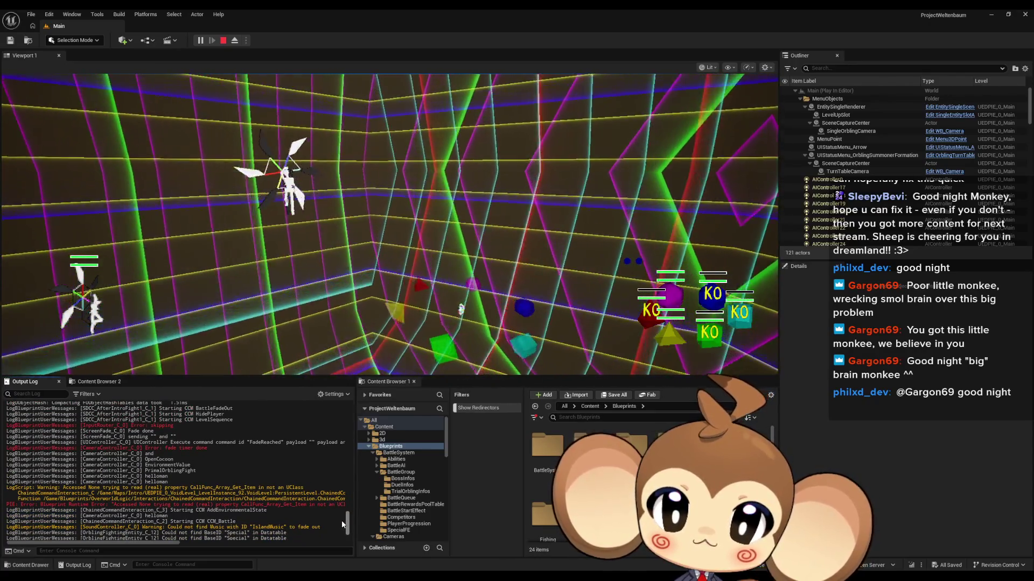
{"action": "left_click", "coordinate": [224, 41]}
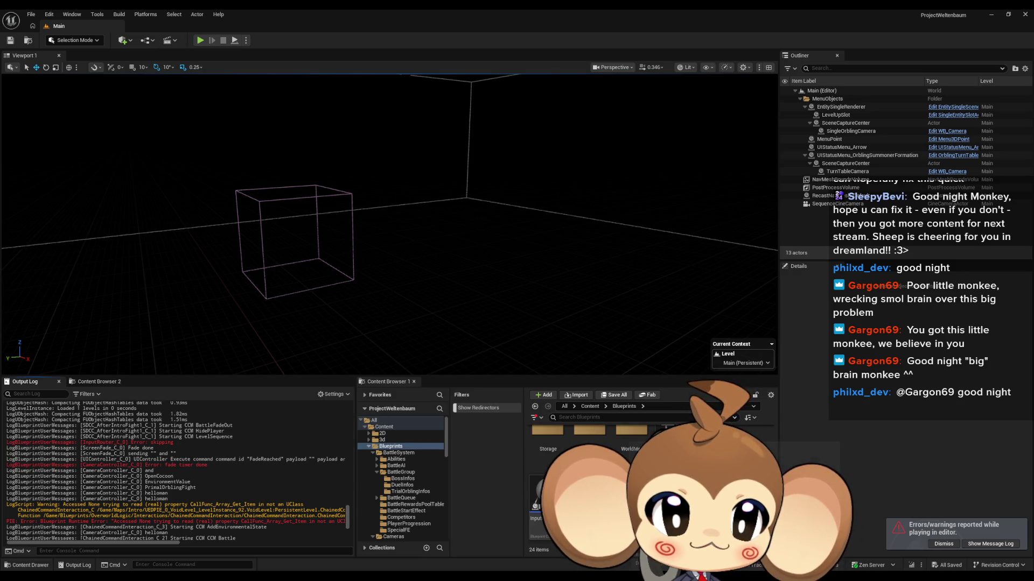
{"action": "double_click", "coordinate": [537, 497]}
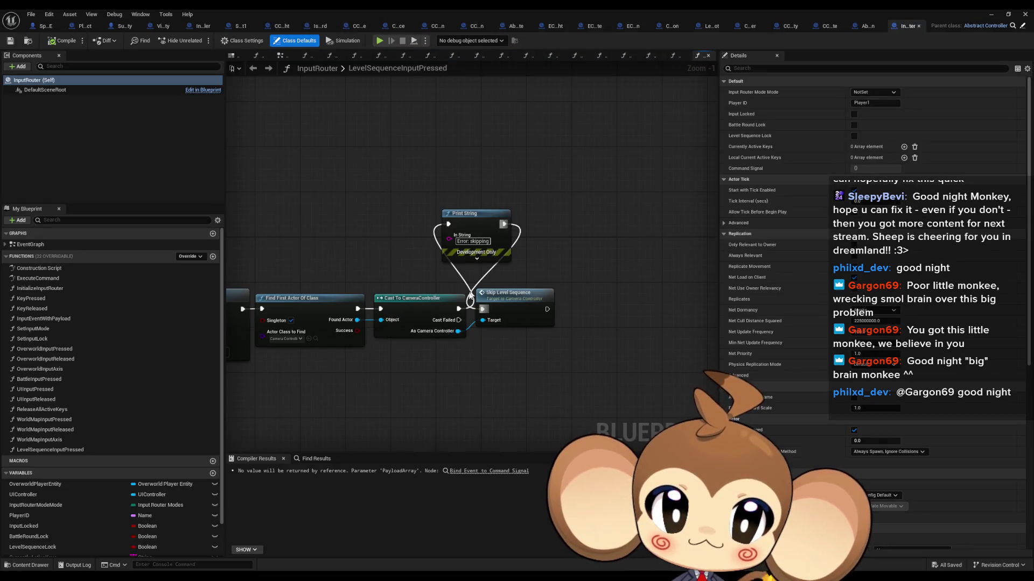
- Wire LevelSequenceInputPressed straight into Skip Level Sequence and delete its debug Print String
{"action": "left_click_drag", "start_coordinate": [483, 311], "coordinate": [482, 310]}
{"action": "left_click", "coordinate": [514, 245]}
{"action": "key", "text": "Delete"}
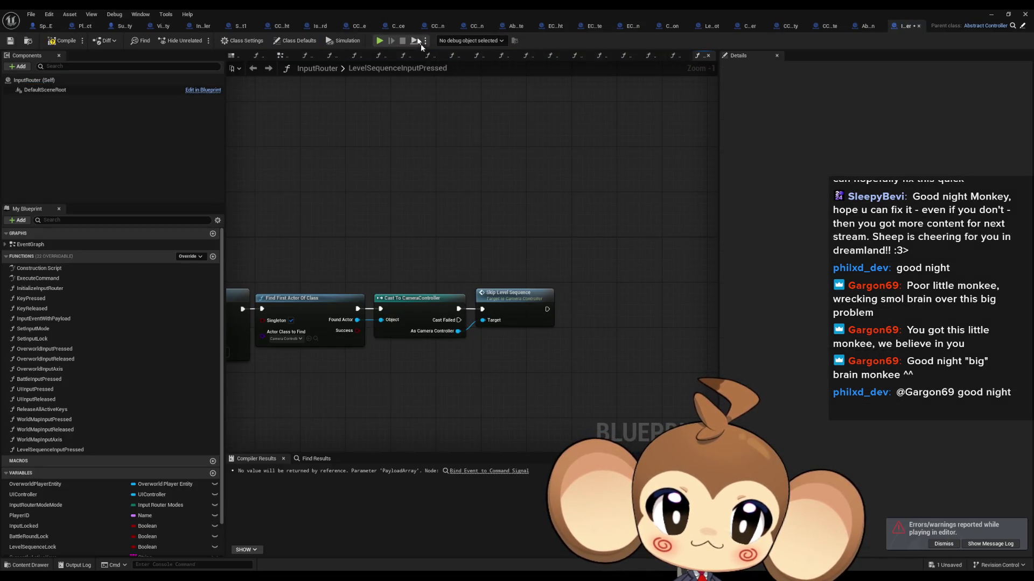
{"action": "double_click", "coordinate": [392, 8]}
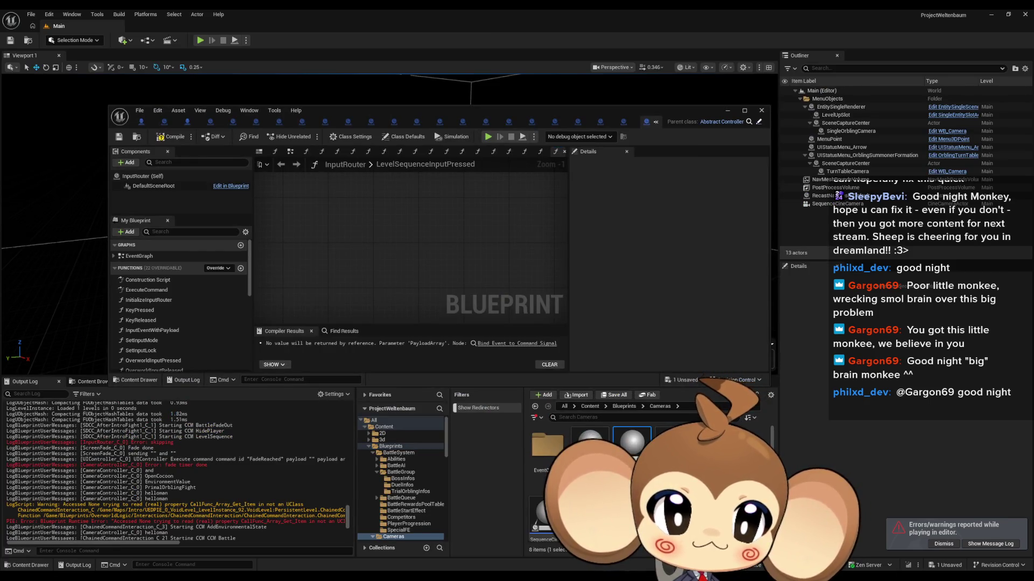
- Wire SkipFadeDoneSignal directly to Get UIController and delete its debug Print String
{"action": "double_click", "coordinate": [412, 110]}
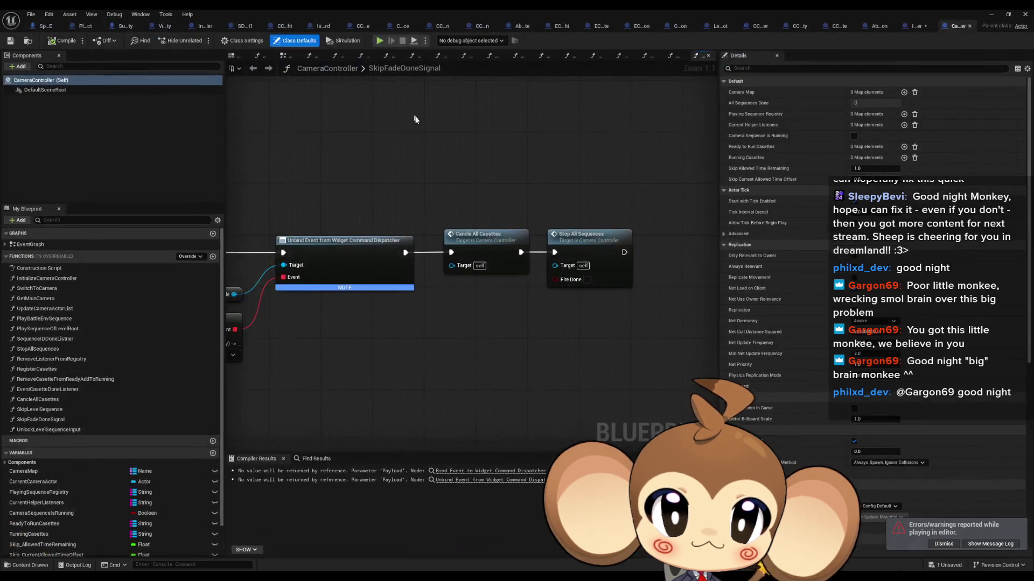
{"action": "mouse_move", "coordinate": [413, 116]}
{"action": "left_mouse_down"}
{"action": "mouse_move", "coordinate": [483, 151]}
{"action": "mouse_move", "coordinate": [801, 213]}
{"action": "mouse_move", "coordinate": [781, 180]}
{"action": "left_mouse_up"}
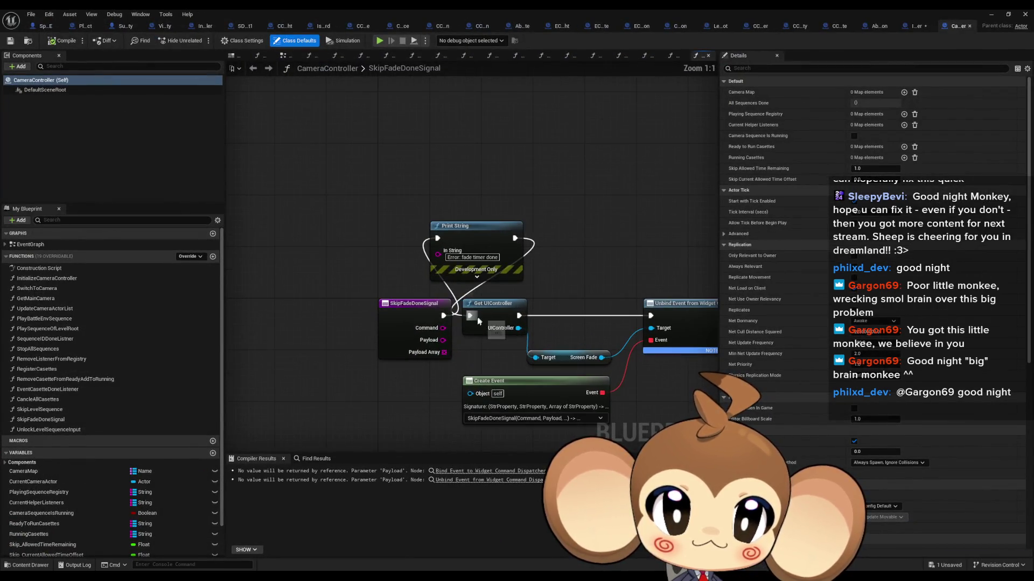
{"action": "left_click_drag", "start_coordinate": [476, 322], "coordinate": [443, 315]}
{"action": "left_click", "coordinate": [463, 237]}
{"action": "key", "text": "Delete"}
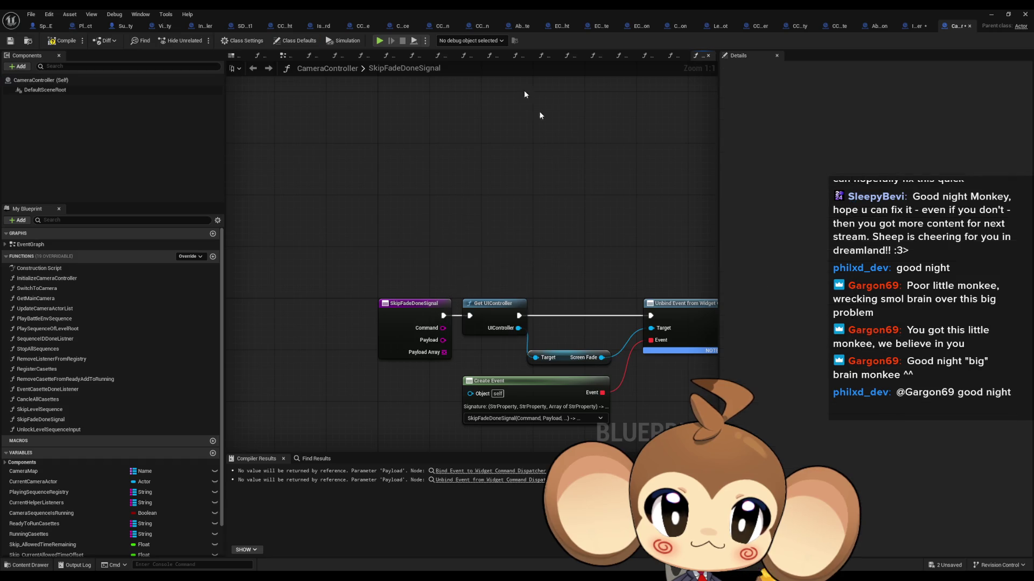
{"action": "double_click", "coordinate": [424, 9]}
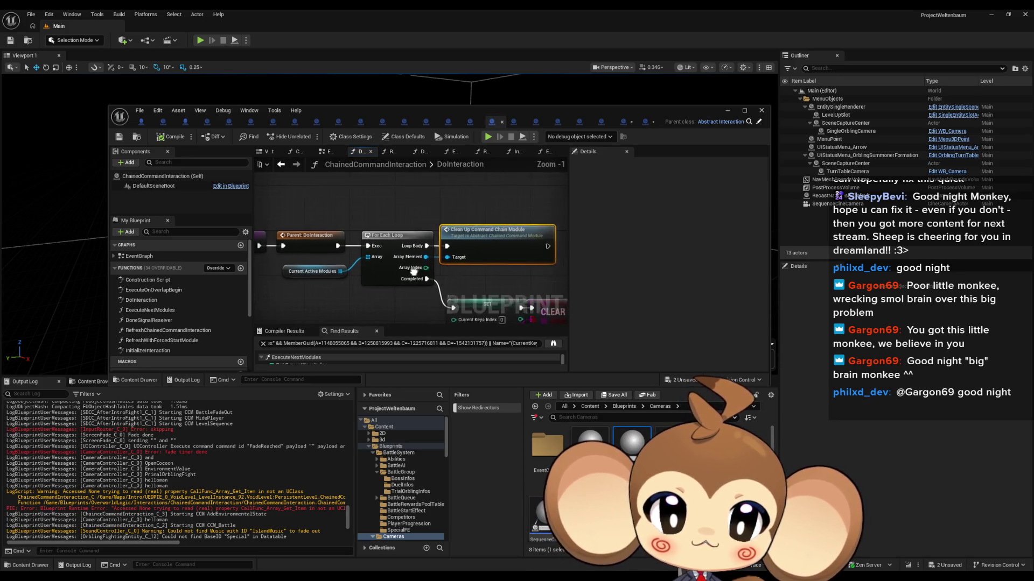
- Inspect ChainedCommandInteraction's Current Active Modules variable and DoInteraction nodes
{"action": "left_click", "coordinate": [352, 271]}
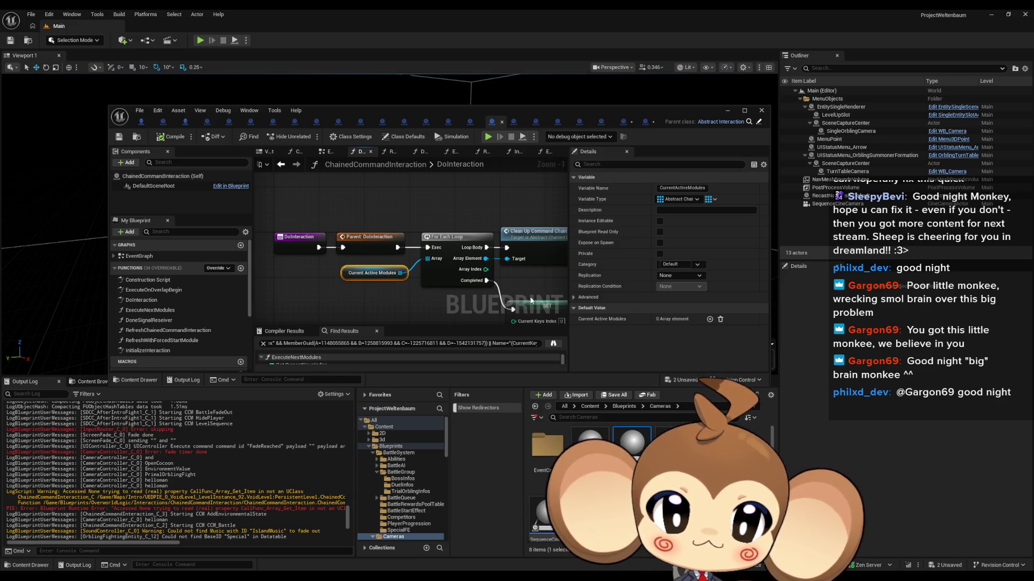
{"action": "mouse_move", "coordinate": [396, 118]}
{"action": "left_mouse_down"}
{"action": "mouse_move", "coordinate": [485, 157]}
{"action": "mouse_move", "coordinate": [483, 173]}
{"action": "left_mouse_up"}
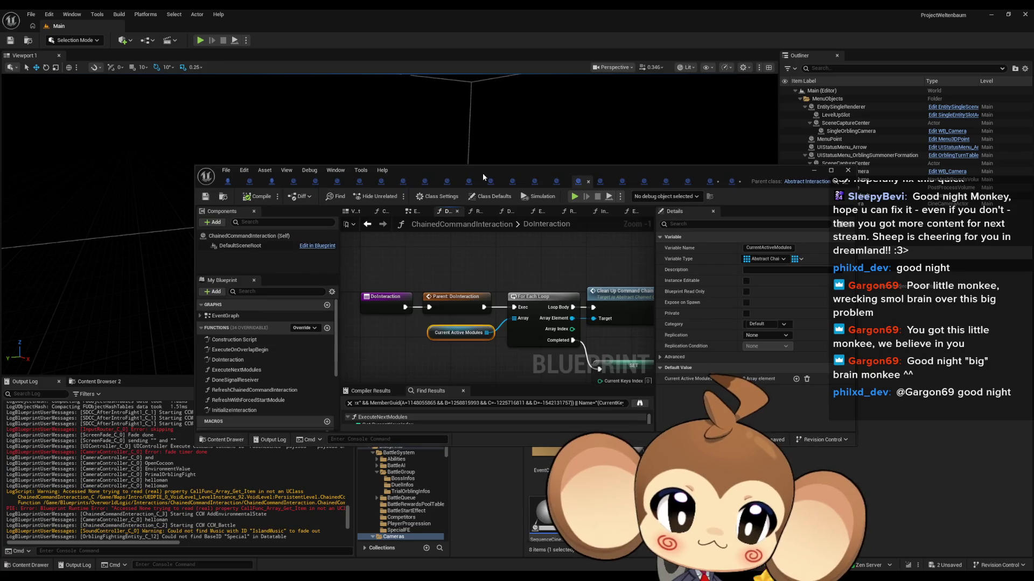
{"action": "double_click", "coordinate": [482, 173]}
{"action": "left_click_drag", "start_coordinate": [539, 235], "coordinate": [547, 347]}
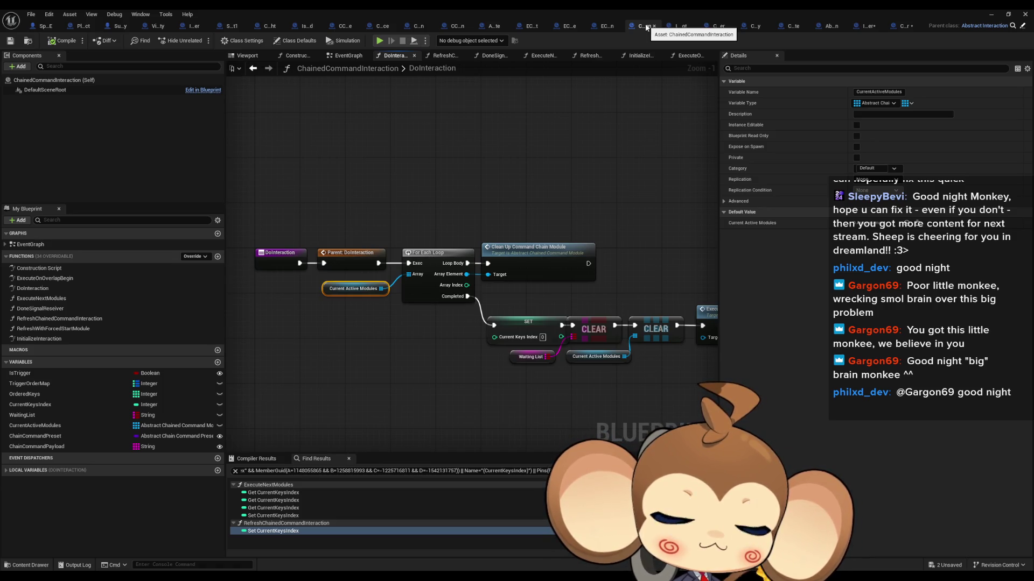
{"action": "double_click", "coordinate": [564, 13]}
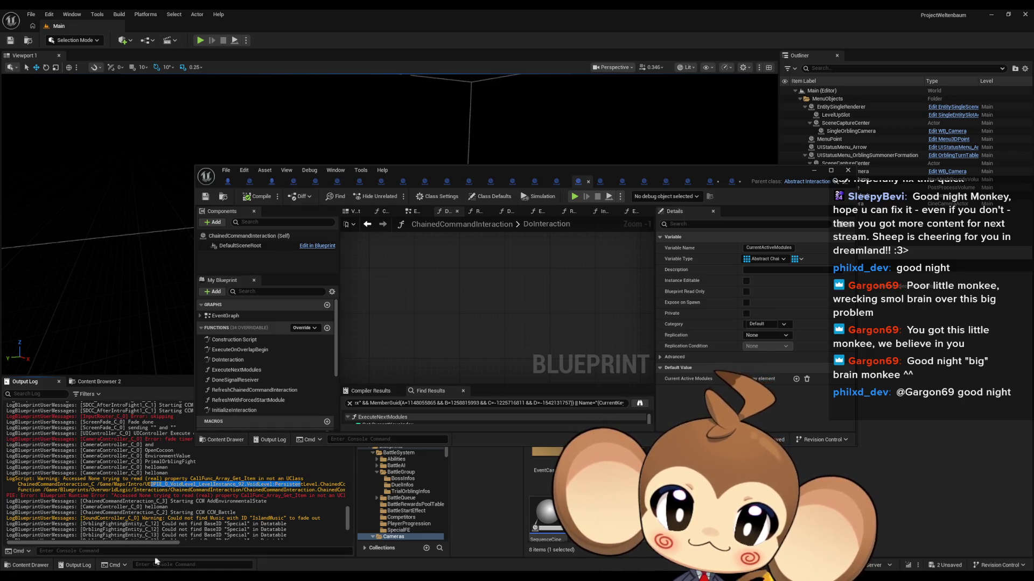
- In the Content Browser, go up to the Content folder and open Maps
{"action": "left_click_drag", "start_coordinate": [131, 543], "coordinate": [171, 542]}
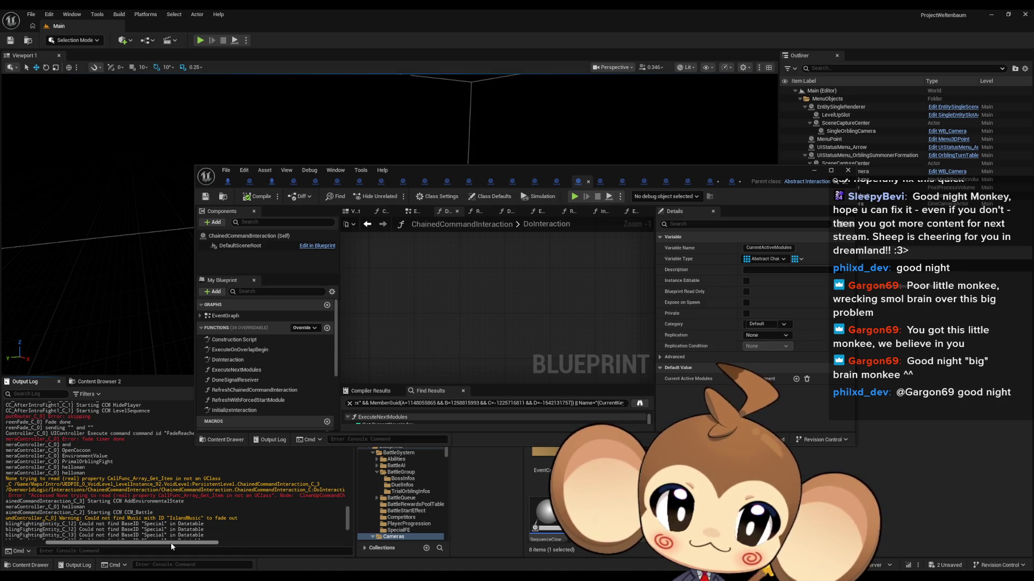
{"action": "left_click_drag", "start_coordinate": [570, 169], "coordinate": [488, 84]}
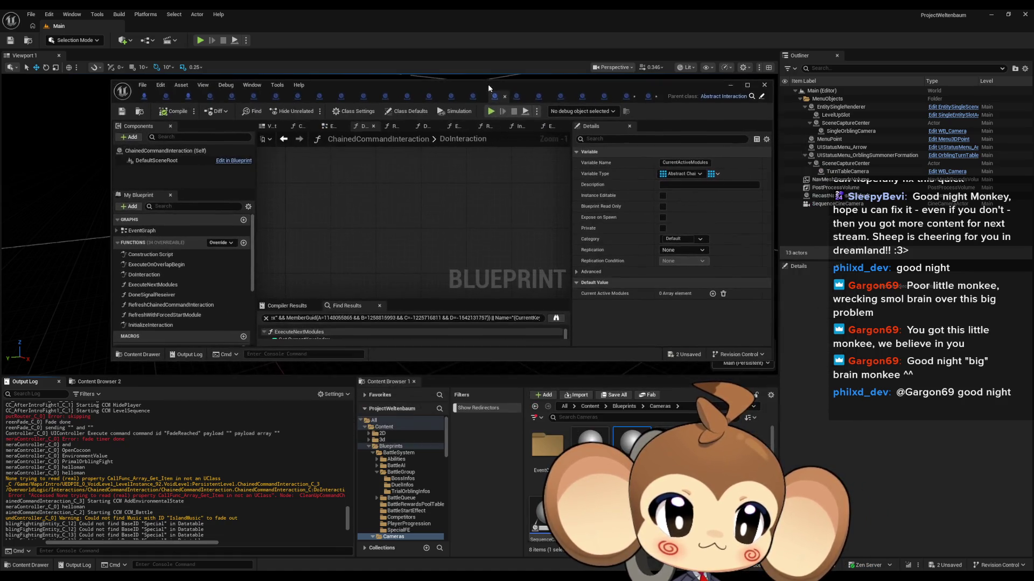
{"action": "left_click", "coordinate": [590, 406]}
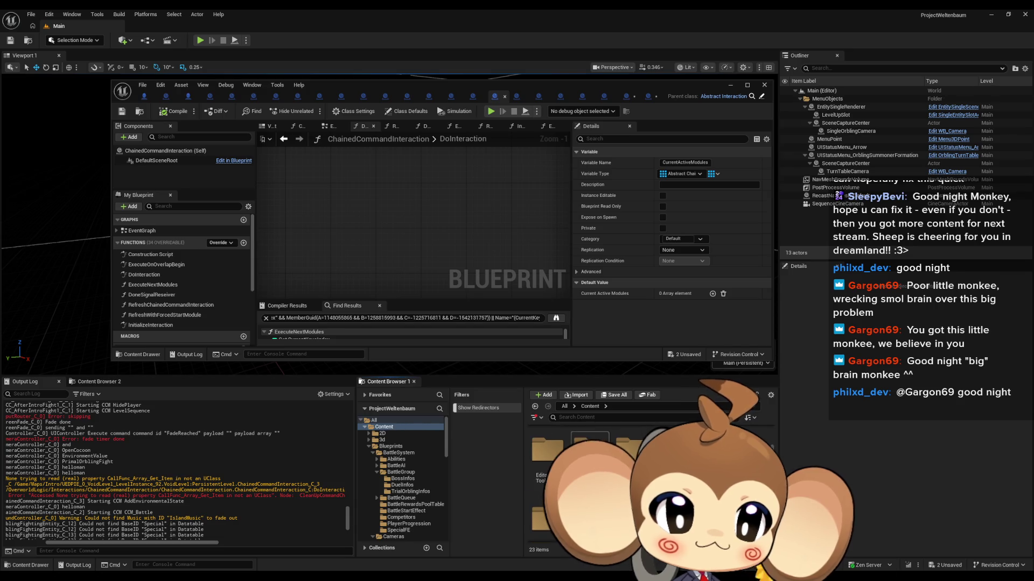
{"action": "key", "text": "Return"}
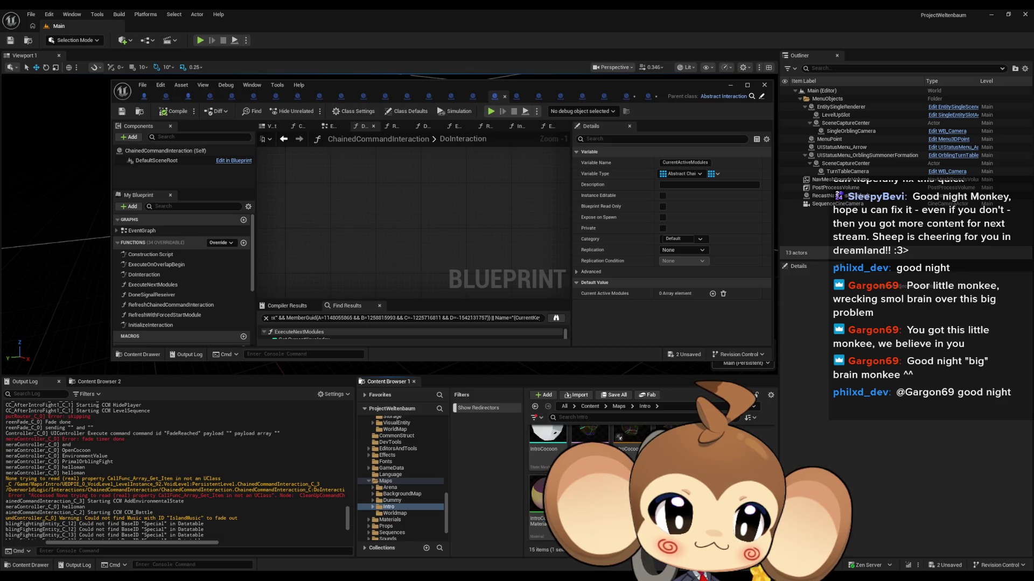
- Save the modified assets, open VoidLevel, select Trigger_PrimalOrblingFightSkip, and maximize the blueprint editor
{"action": "key", "text": "ctrl+shift+s"}
{"action": "left_click", "coordinate": [551, 386]}
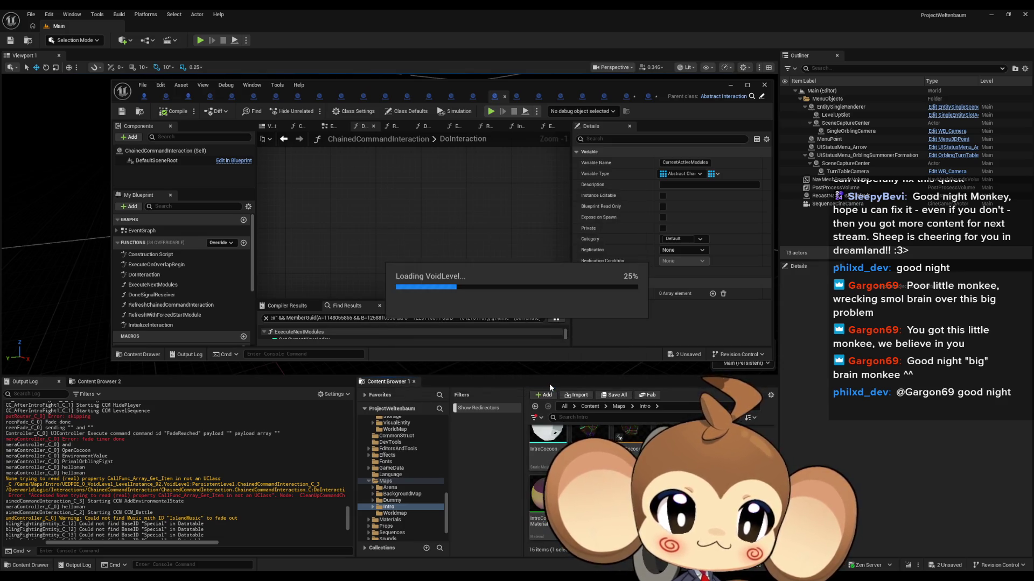
{"action": "scroll", "coordinate": [861, 215], "scroll_direction": "down", "scroll_amount": 3}
{"action": "left_click", "coordinate": [844, 226]}
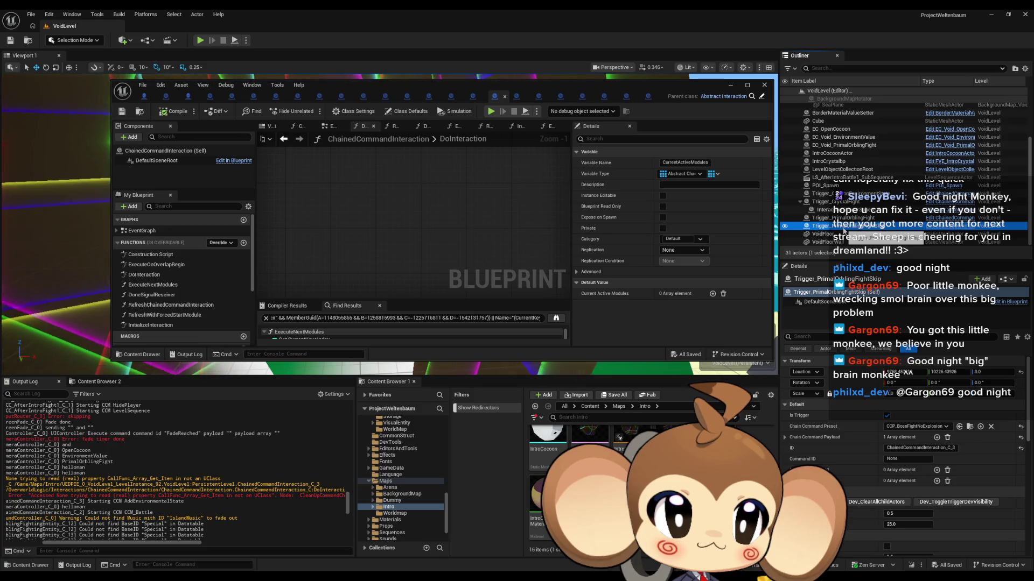
{"action": "mouse_move", "coordinate": [457, 81]}
{"action": "left_mouse_down"}
{"action": "mouse_move", "coordinate": [452, 154]}
{"action": "mouse_move", "coordinate": [428, 155]}
{"action": "left_mouse_up"}
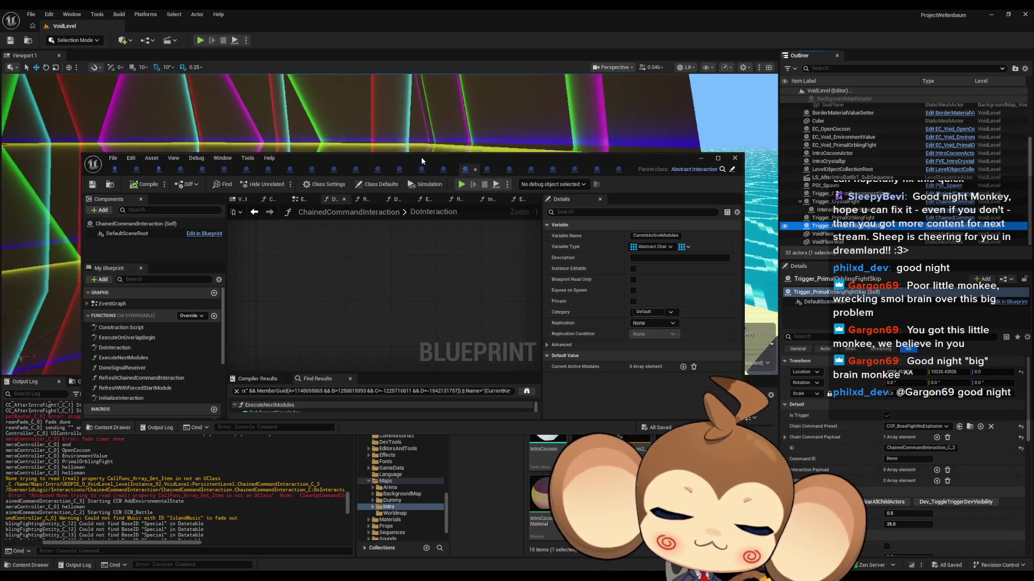
{"action": "double_click", "coordinate": [424, 160]}
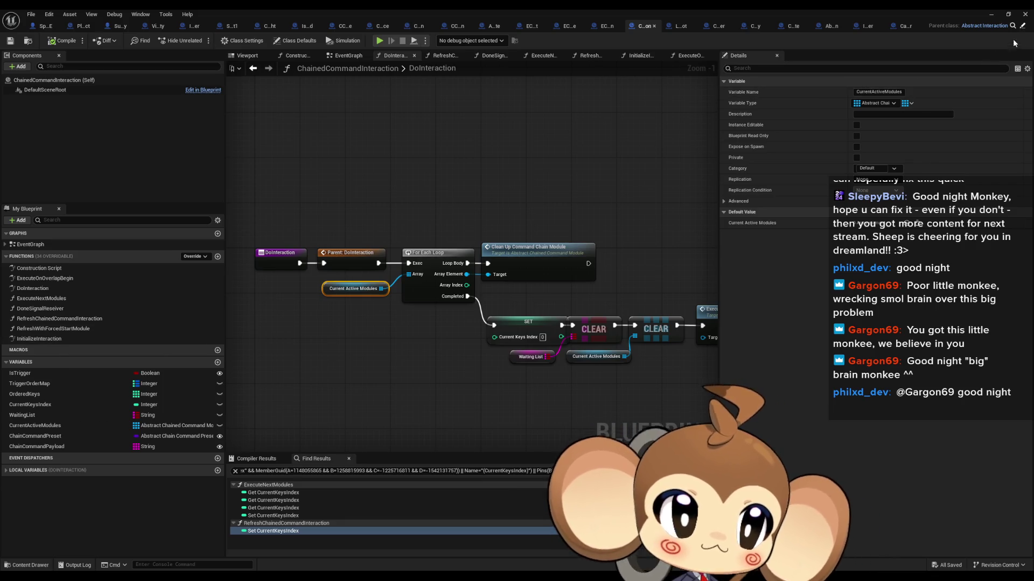
- Review the parent Abstract_Interaction and DoInteraction's Current Active Modules loop and Clean Up Command Chain Module node
{"action": "left_click", "coordinate": [1024, 26]}
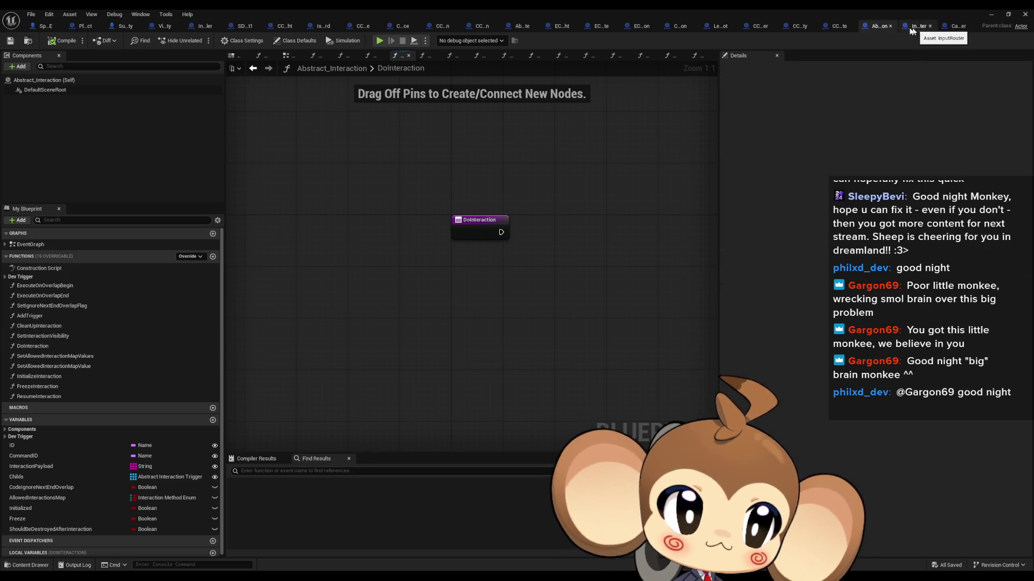
{"action": "left_click", "coordinate": [680, 25]}
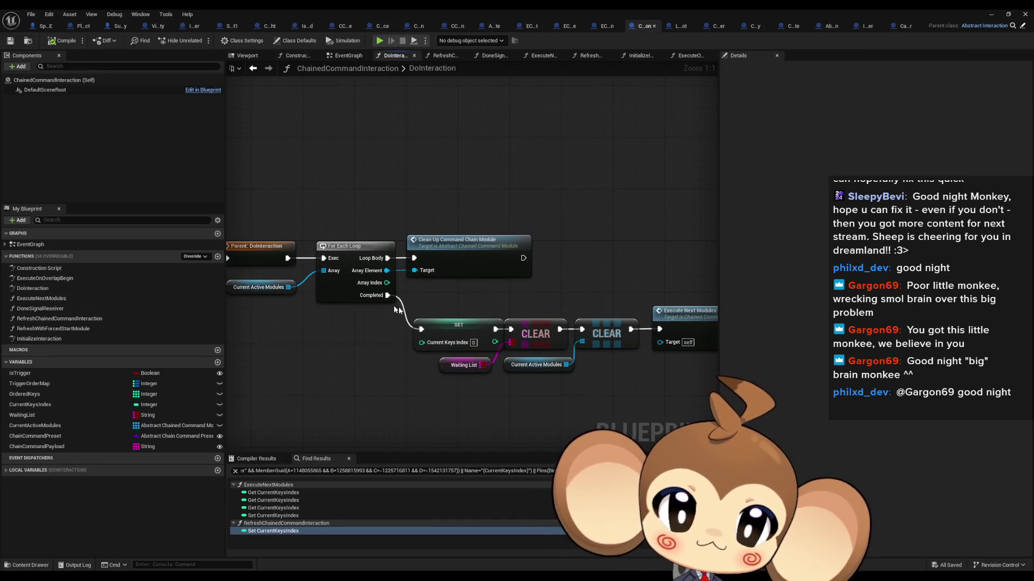
{"action": "double_click", "coordinate": [54, 290]}
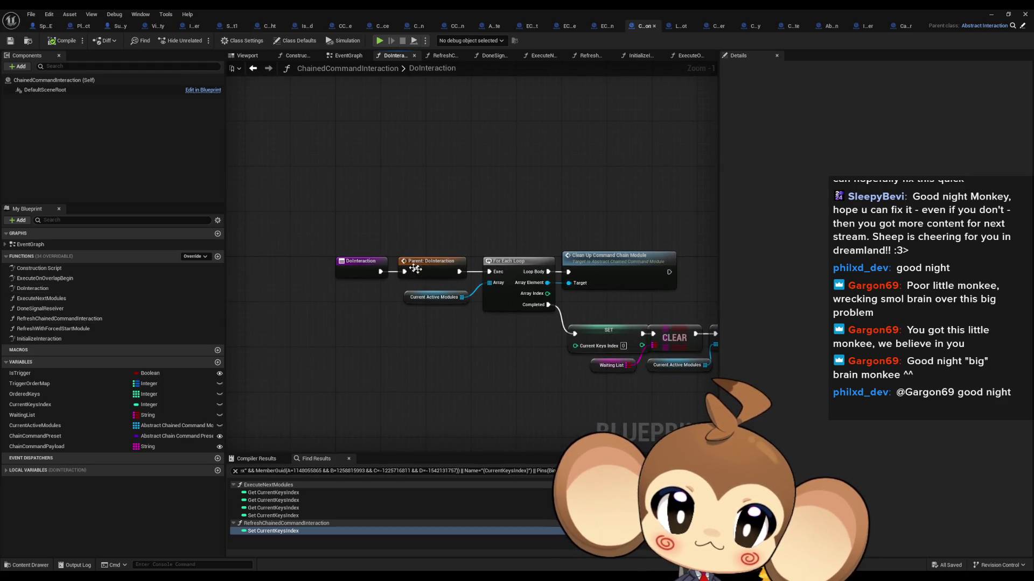
{"action": "left_click_drag", "start_coordinate": [408, 265], "coordinate": [380, 231]}
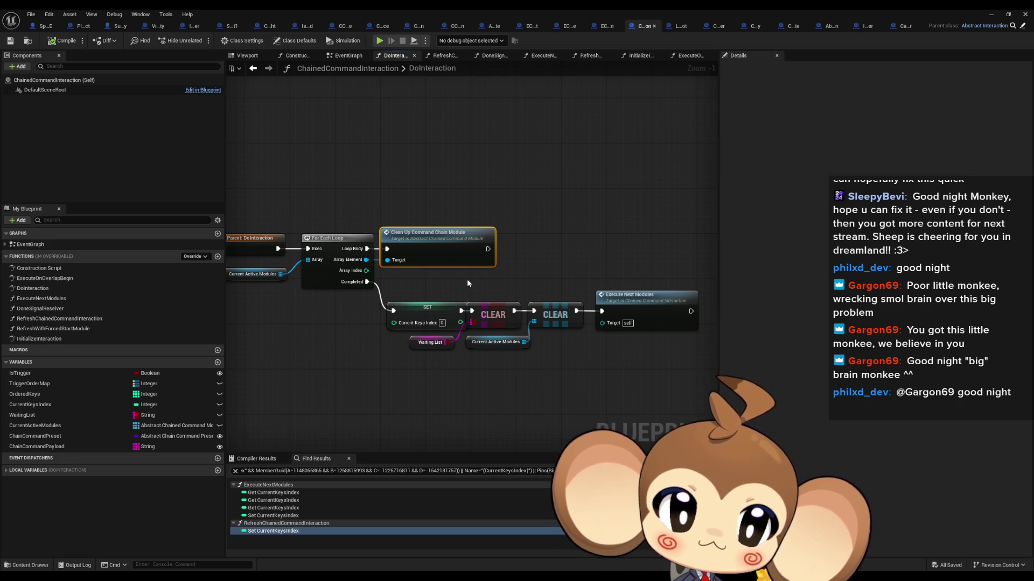
{"action": "left_click_drag", "start_coordinate": [448, 286], "coordinate": [523, 288]}
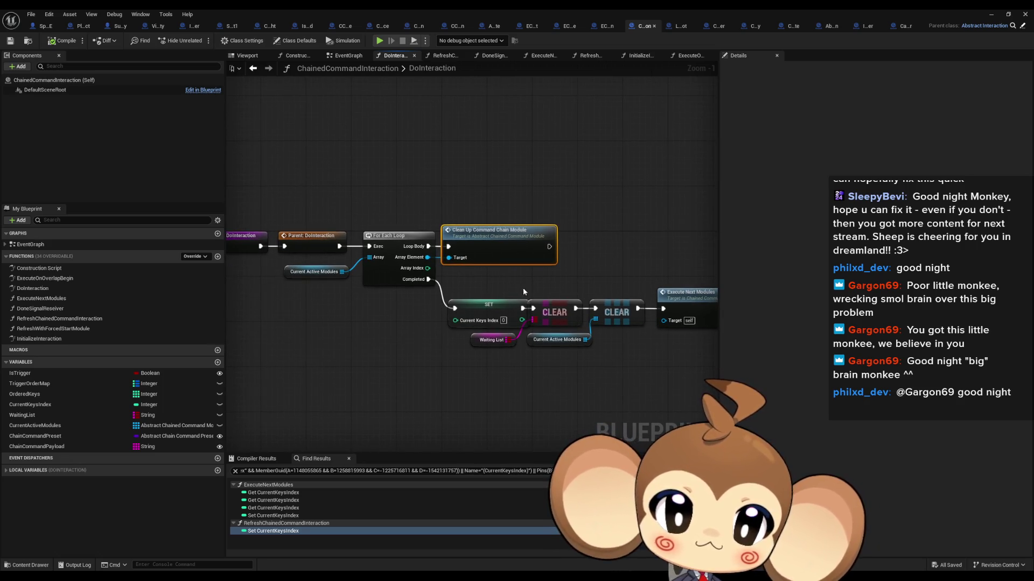
{"action": "left_click", "coordinate": [319, 273]}
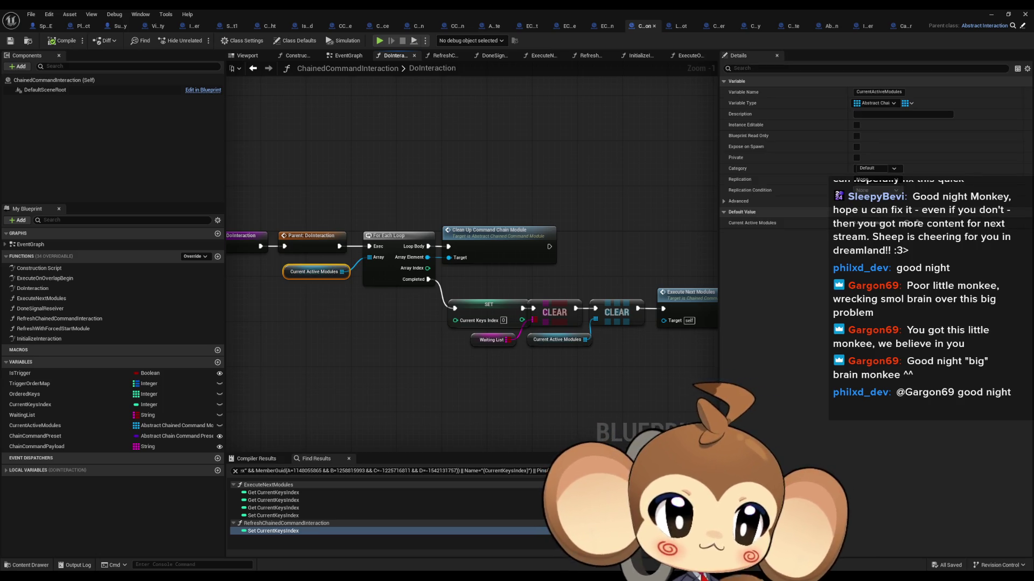
{"action": "left_click", "coordinate": [484, 237]}
{"action": "scroll", "coordinate": [472, 291], "scroll_direction": "up", "scroll_amount": 1}
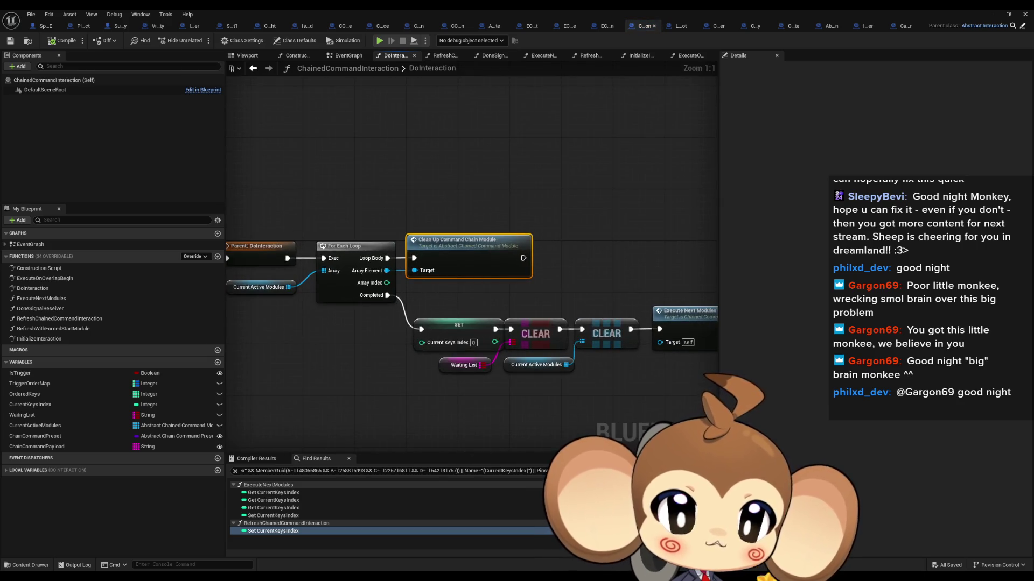
- Insert an Is Valid check on Array Element between Loop Body and Clean Up Command Chain Module
{"action": "mouse_move", "coordinate": [423, 296]}
{"action": "left_mouse_down"}
{"action": "mouse_move", "coordinate": [488, 297]}
{"action": "mouse_move", "coordinate": [457, 276]}
{"action": "mouse_move", "coordinate": [476, 186]}
{"action": "left_mouse_up"}
{"action": "type", "text": "valid"}
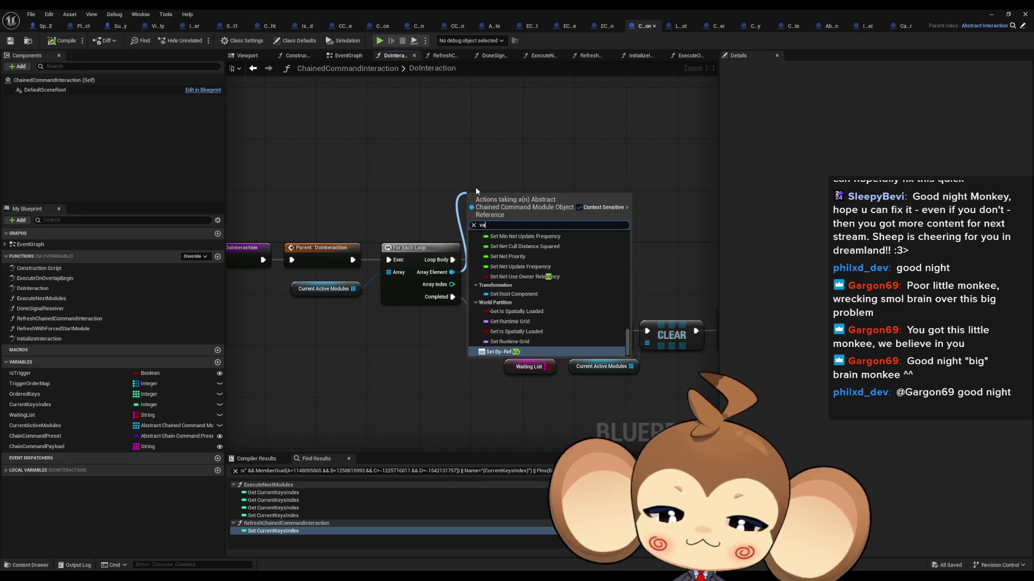
{"action": "left_click", "coordinate": [493, 253]}
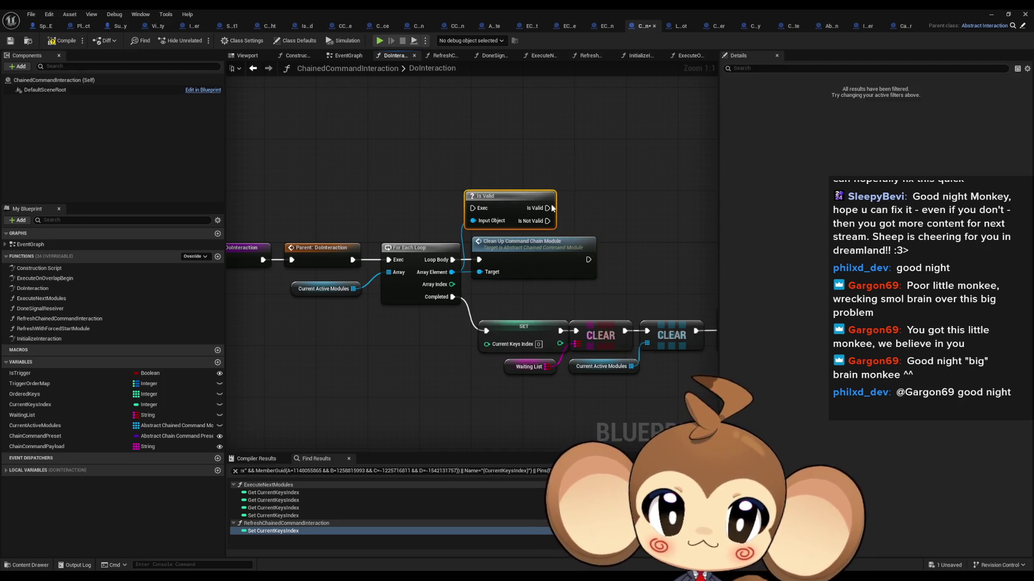
{"action": "left_click_drag", "start_coordinate": [500, 264], "coordinate": [460, 254]}
{"action": "left_click_drag", "start_coordinate": [473, 209], "coordinate": [507, 255]}
{"action": "left_click", "coordinate": [516, 188]}
{"action": "scroll", "coordinate": [405, 177], "scroll_direction": "down", "scroll_amount": 2}
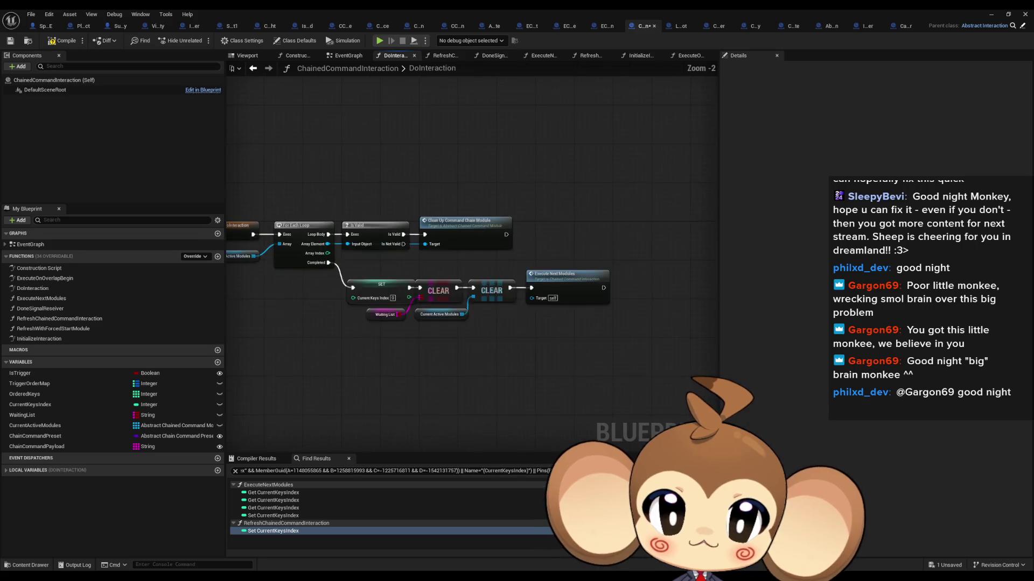
{"action": "left_click", "coordinate": [989, 14]}
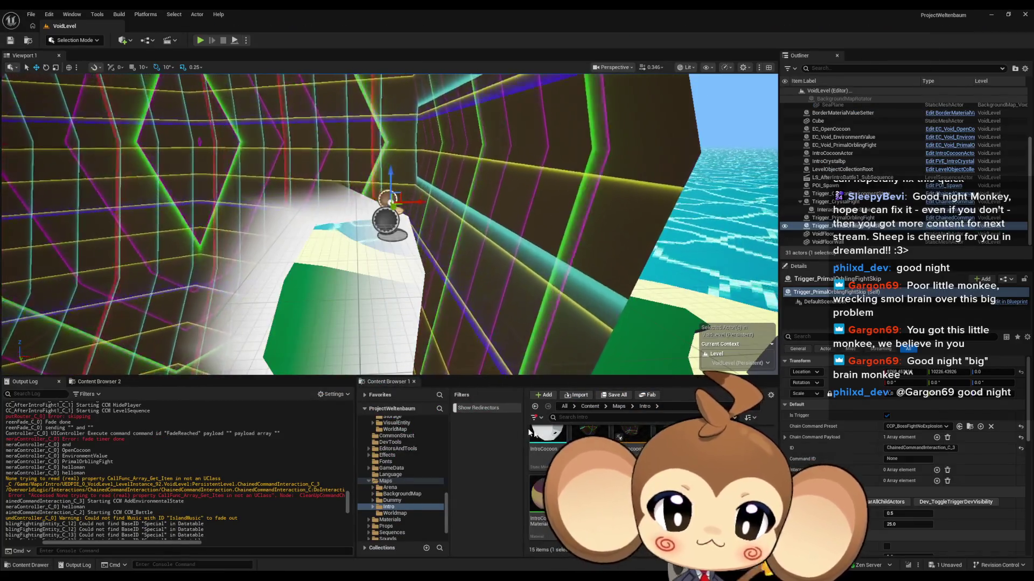
- Save the ChainedCommandInteraction blueprint, switch to the Main level, clear the Output Log and start Play
{"action": "key", "text": "ctrl+shift+s"}
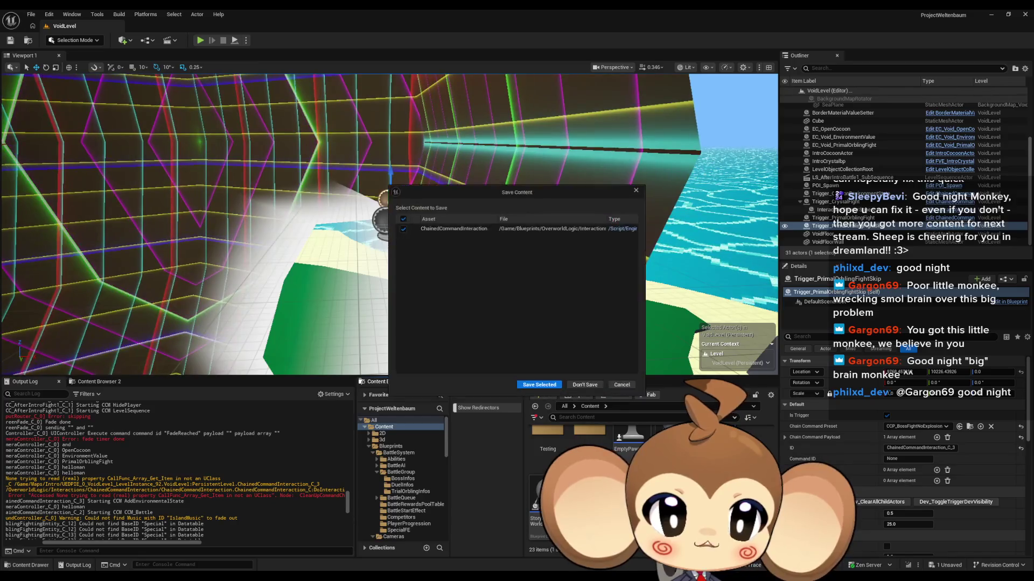
{"action": "left_click", "coordinate": [541, 387]}
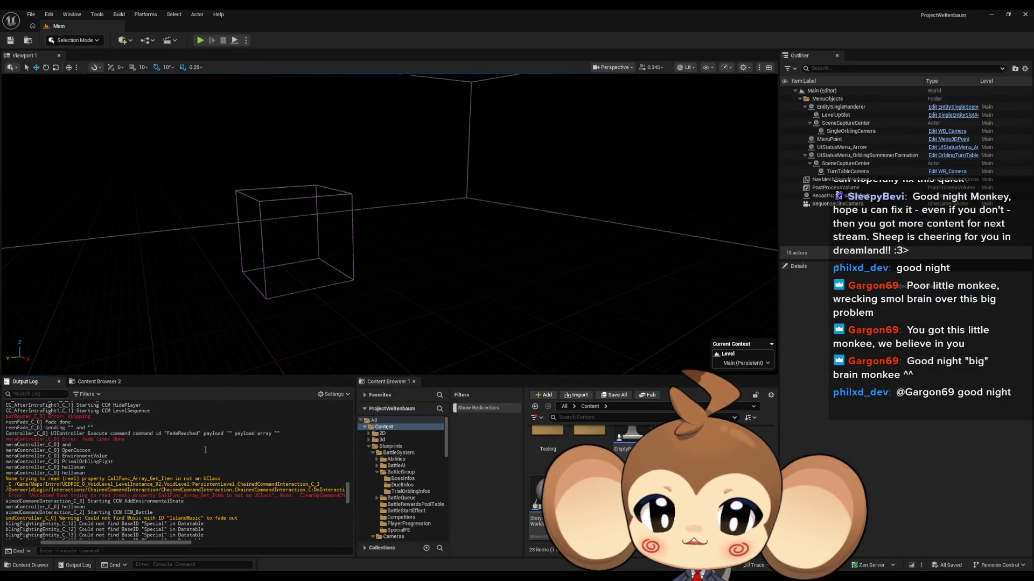
{"action": "right_click", "coordinate": [205, 452]}
{"action": "left_click", "coordinate": [241, 458]}
{"action": "left_click", "coordinate": [201, 41]}
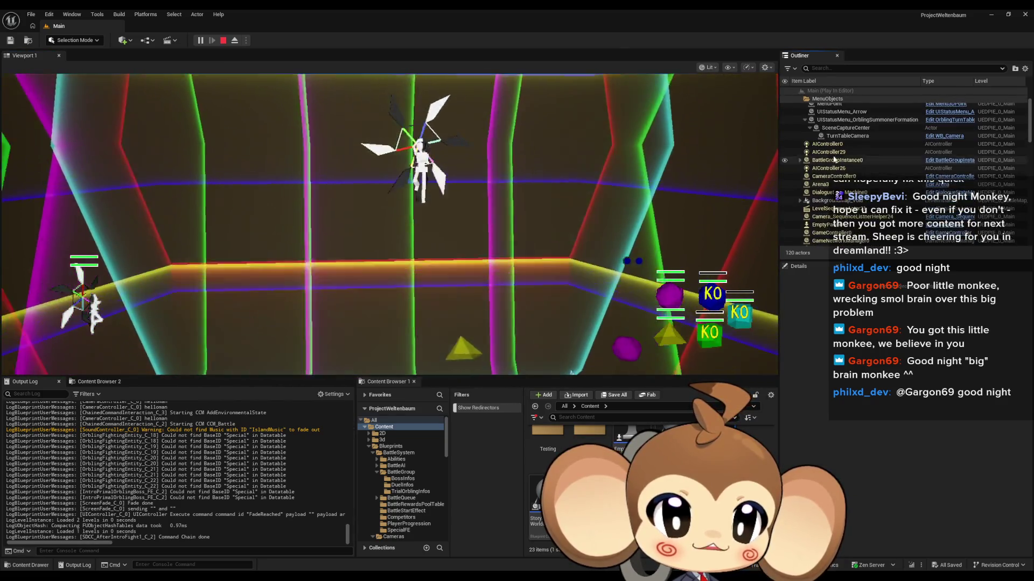
- Collapse the BackgroundMap_Void, IntroPrimalOrblingBoss_FE2 and Special_Artefact_Summoner_FE3 Outliner entries, then stop the play-test
{"action": "scroll", "coordinate": [815, 186], "scroll_direction": "down", "scroll_amount": 2}
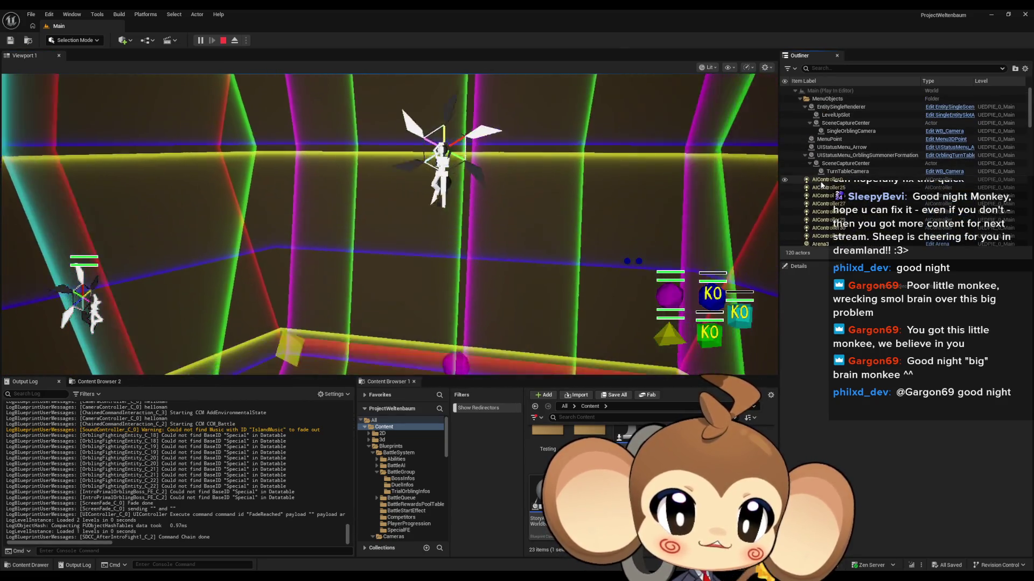
{"action": "scroll", "coordinate": [818, 144], "scroll_direction": "down", "scroll_amount": 2}
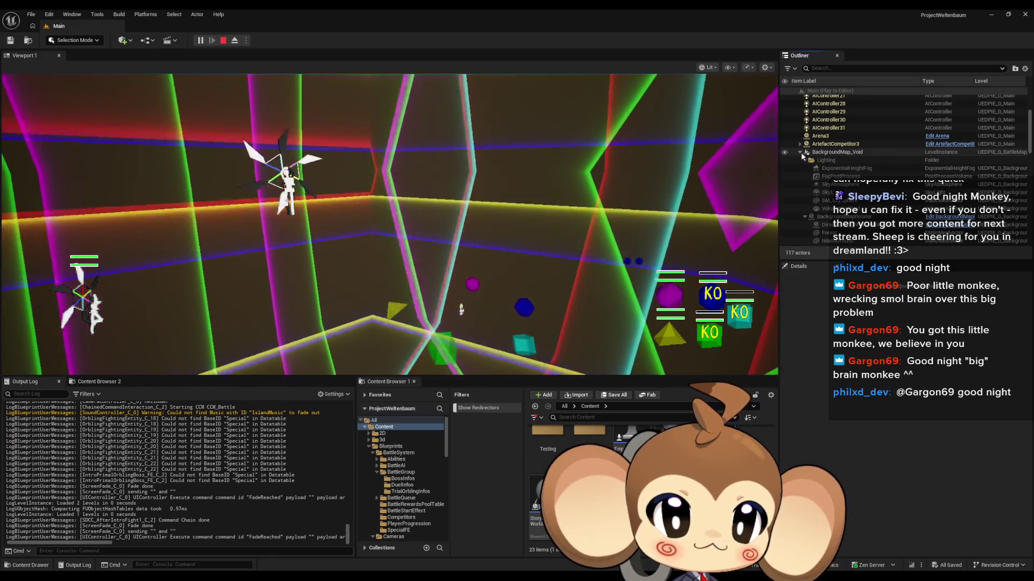
{"action": "left_click", "coordinate": [799, 151]}
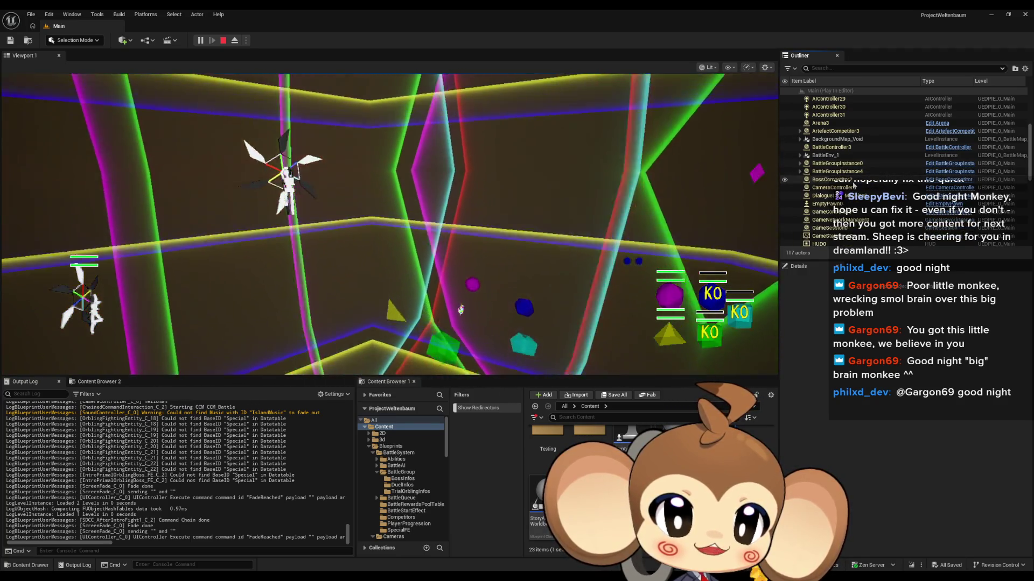
{"action": "scroll", "coordinate": [854, 185], "scroll_direction": "down", "scroll_amount": 2}
{"action": "scroll", "coordinate": [846, 177], "scroll_direction": "down", "scroll_amount": 4}
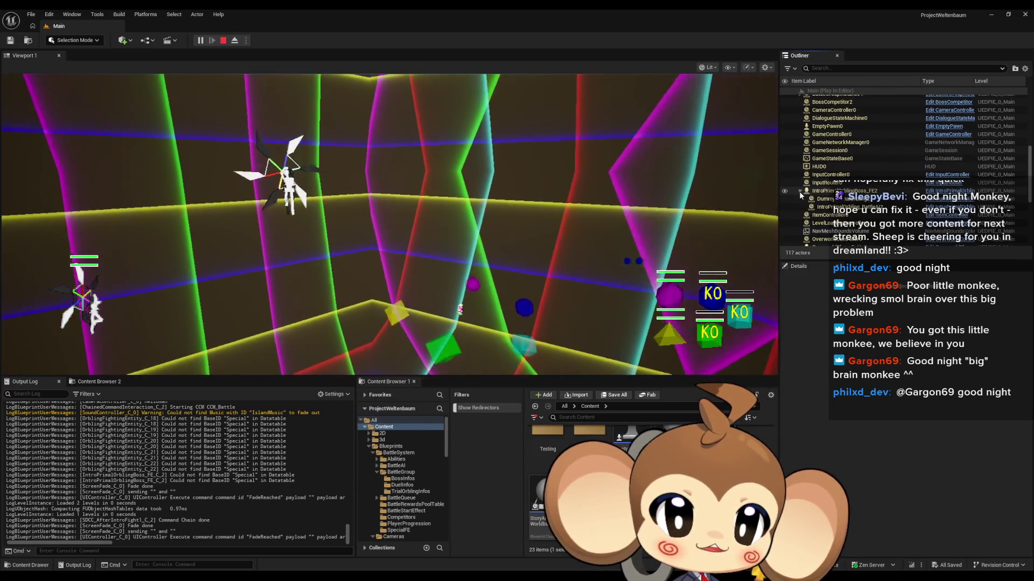
{"action": "left_click", "coordinate": [799, 191]}
{"action": "scroll", "coordinate": [829, 145], "scroll_direction": "down", "scroll_amount": 2}
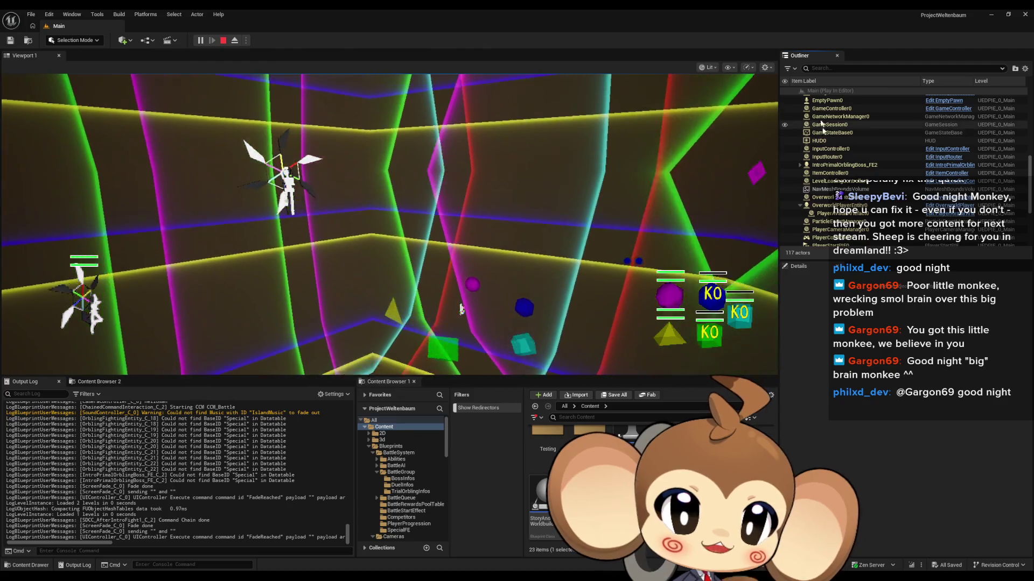
{"action": "scroll", "coordinate": [823, 135], "scroll_direction": "down", "scroll_amount": 2}
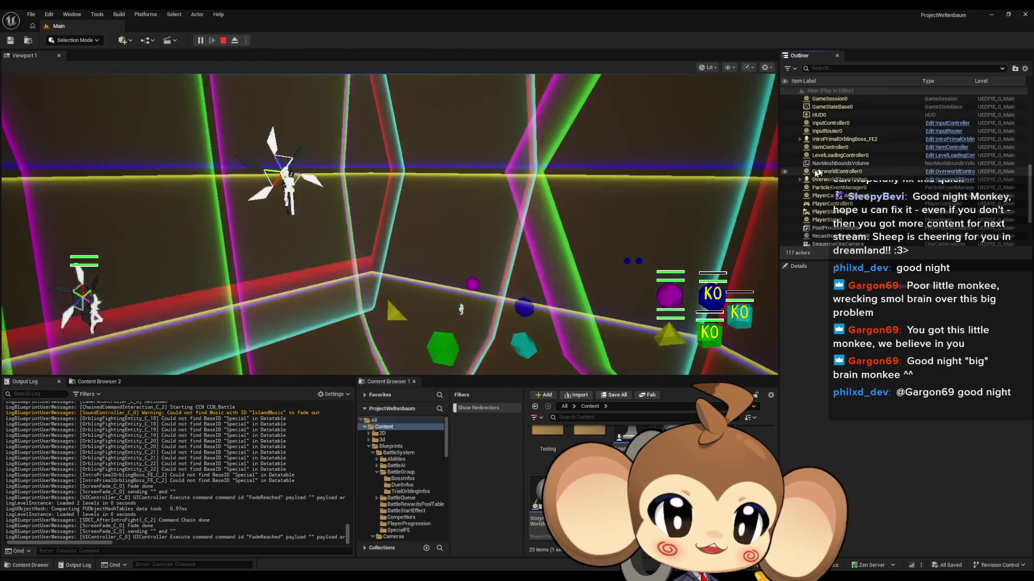
{"action": "scroll", "coordinate": [814, 174], "scroll_direction": "down", "scroll_amount": 5}
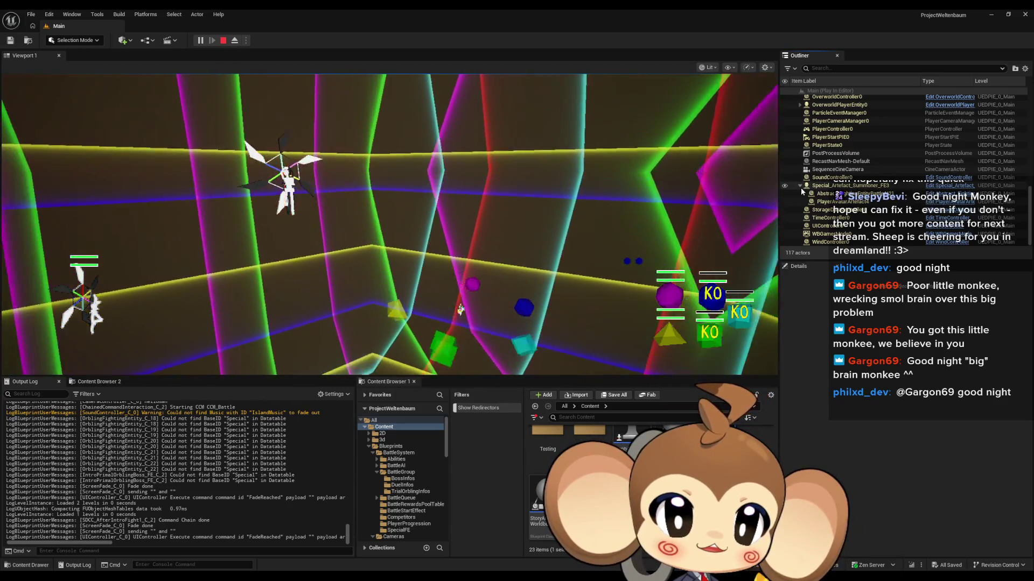
{"action": "left_click", "coordinate": [799, 186]}
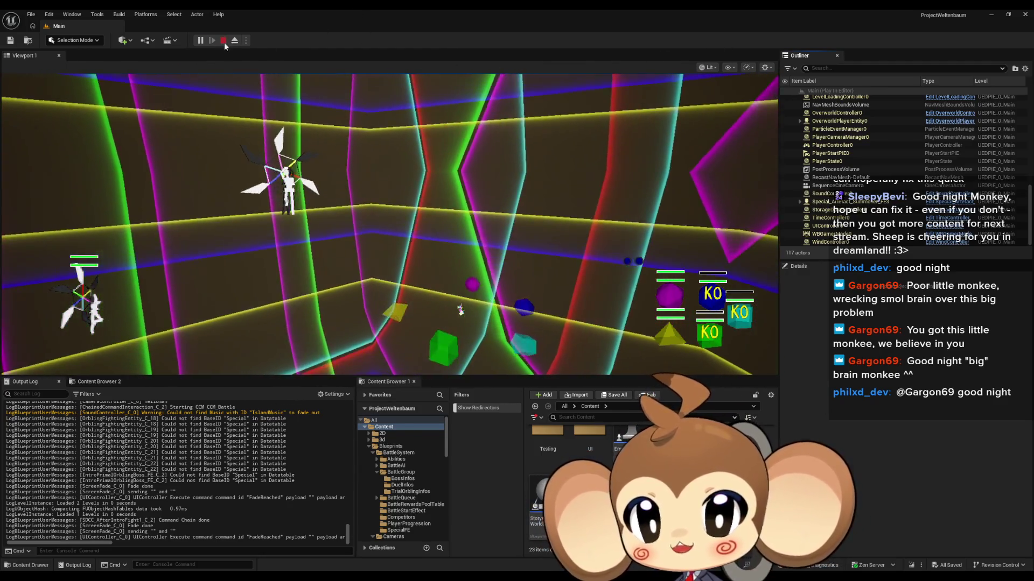
{"action": "left_click", "coordinate": [223, 41]}
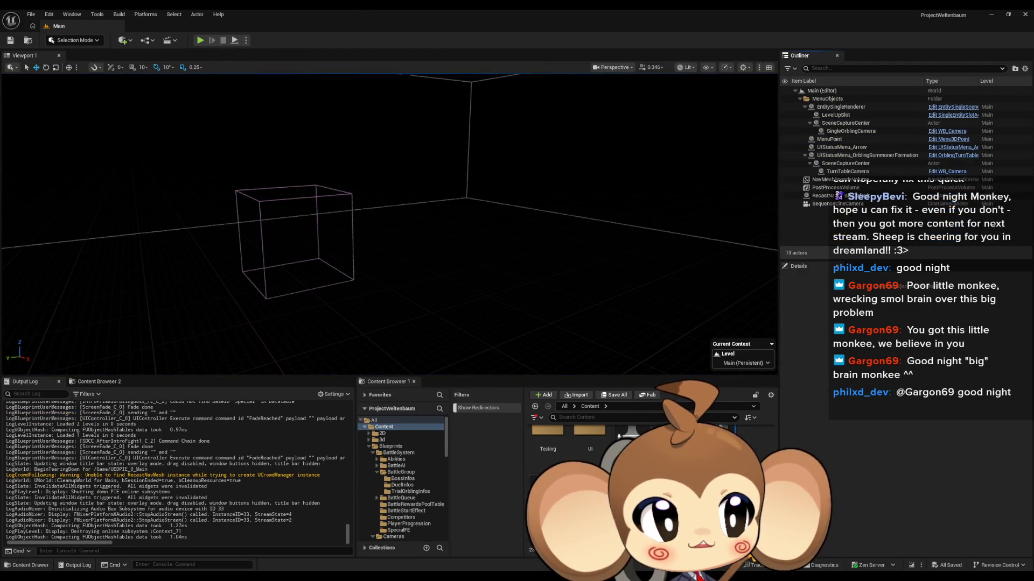